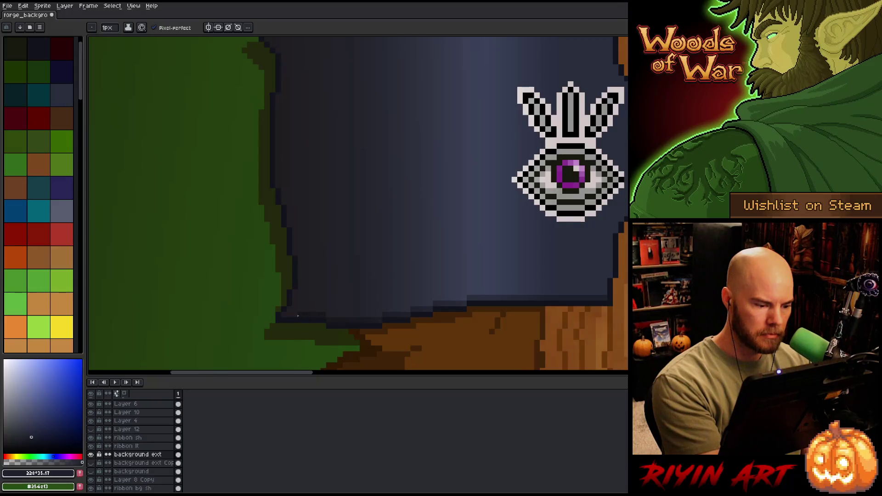
- Lighten a dark edge pixel at the grey banner's corner and toggle the background ext layer to compare
{"action": "left_click_drag", "start_coordinate": [473, 283], "coordinate": [467, 311]}
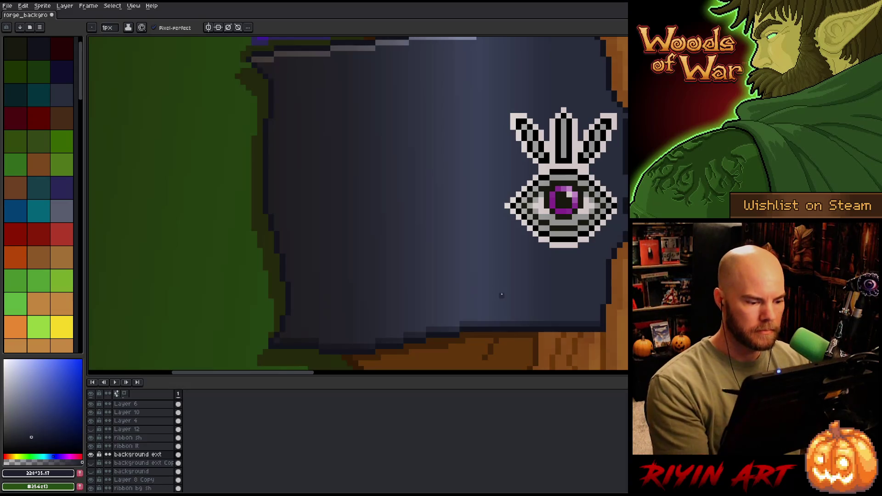
{"action": "scroll", "coordinate": [496, 282], "scroll_direction": "down", "scroll_amount": 3}
{"action": "left_click_drag", "start_coordinate": [480, 272], "coordinate": [318, 269]}
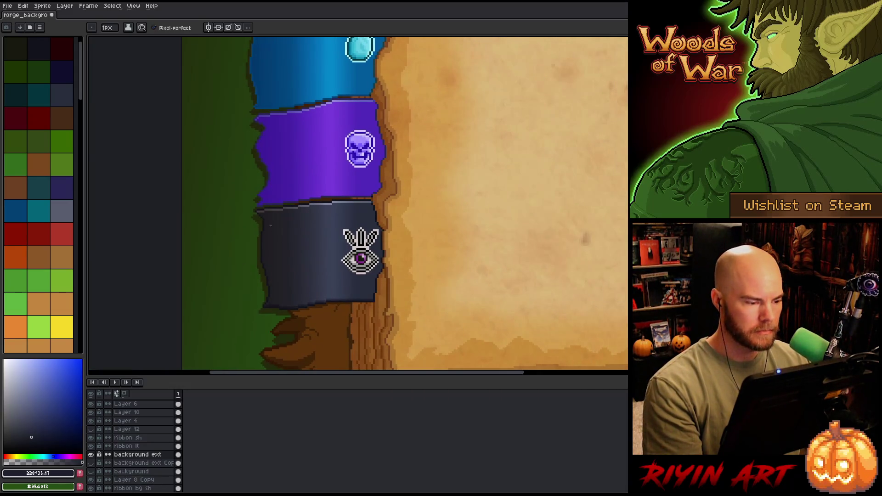
{"action": "scroll", "coordinate": [247, 199], "scroll_direction": "up", "scroll_amount": 3}
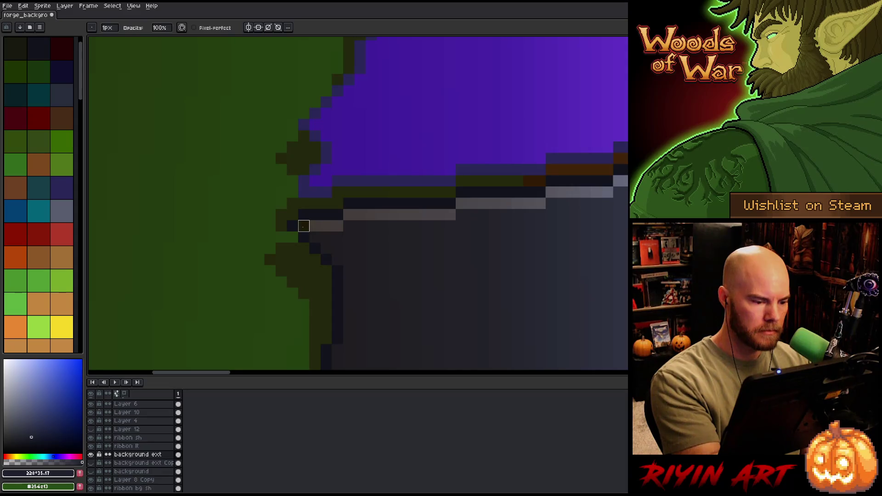
{"action": "left_click", "coordinate": [303, 226]}
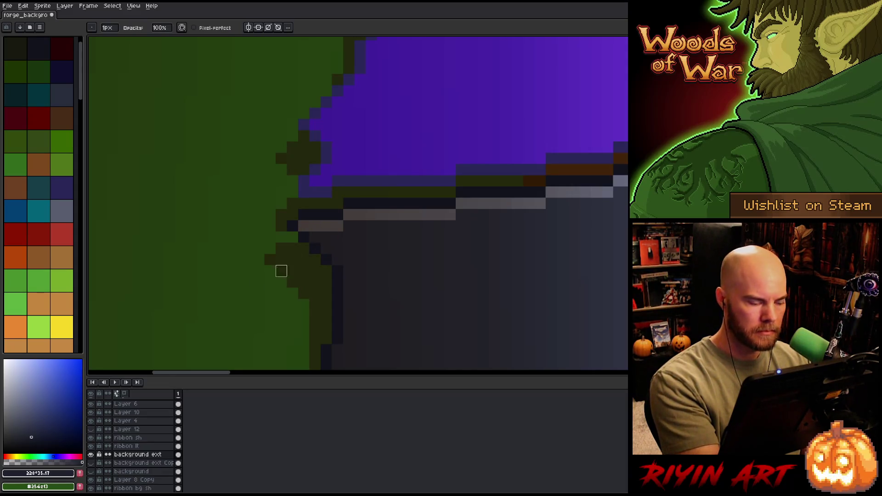
{"action": "left_click", "coordinate": [91, 447]}
{"action": "left_click", "coordinate": [91, 455]}
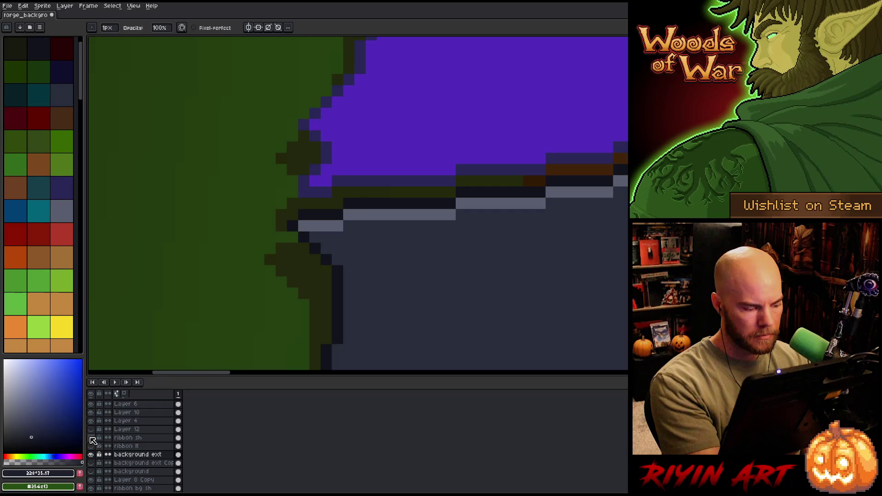
- Touch up the grey banner's top-edge pixels using its dark base colour
{"action": "left_click", "coordinate": [304, 226]}
{"action": "left_click", "coordinate": [327, 214]}
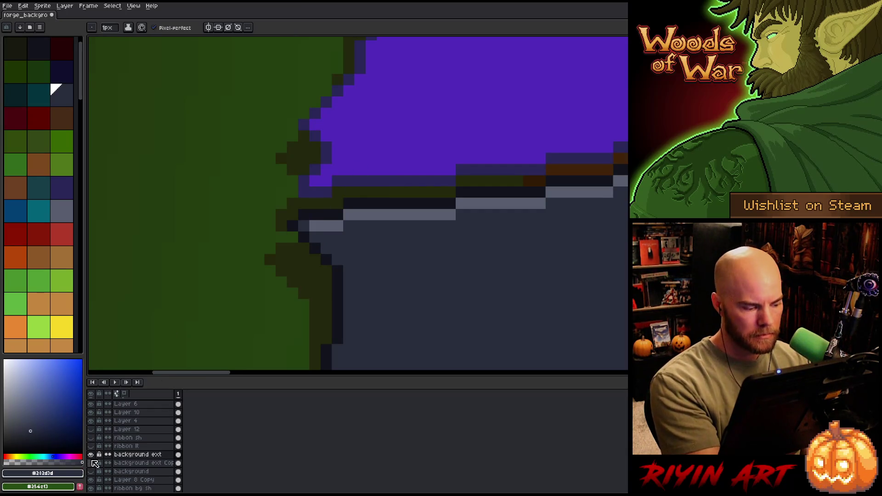
{"action": "left_click", "coordinate": [339, 285]}
{"action": "scroll", "coordinate": [449, 232], "scroll_direction": "right", "scroll_amount": 5}
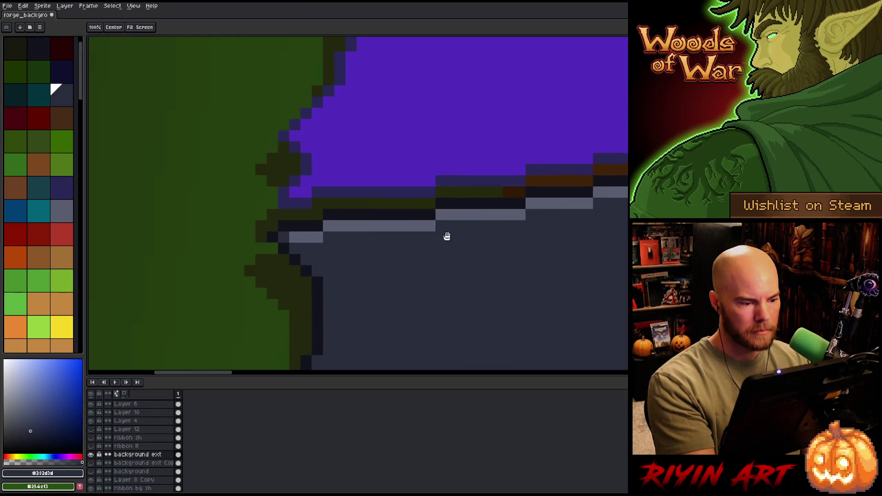
{"action": "scroll", "coordinate": [477, 262], "scroll_direction": "down", "scroll_amount": 4}
{"action": "scroll", "coordinate": [506, 230], "scroll_direction": "down", "scroll_amount": 5}
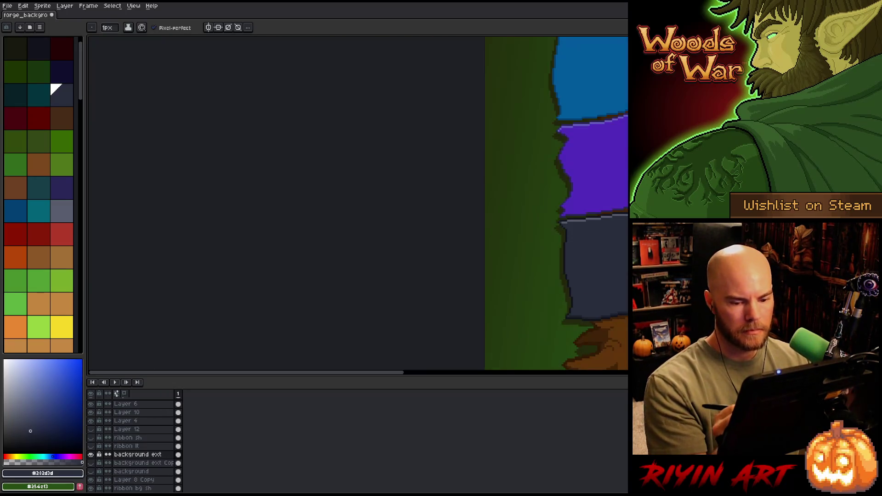
{"action": "scroll", "coordinate": [421, 162], "scroll_direction": "right", "scroll_amount": 7}
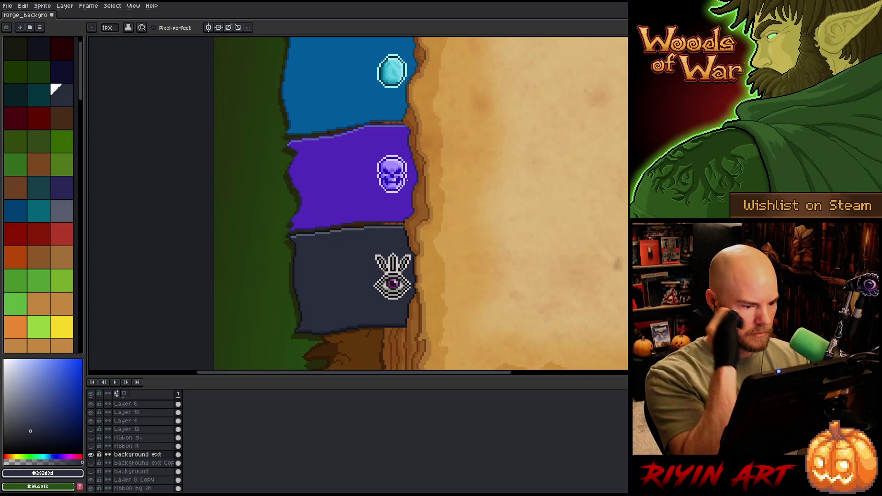
{"action": "scroll", "coordinate": [407, 180], "scroll_direction": "up", "scroll_amount": 3}
- Sample the purple, pick a darker shade, and draw a shade line along the banner's bottom
{"action": "key", "text": "i"}
{"action": "left_click", "coordinate": [227, 292]}
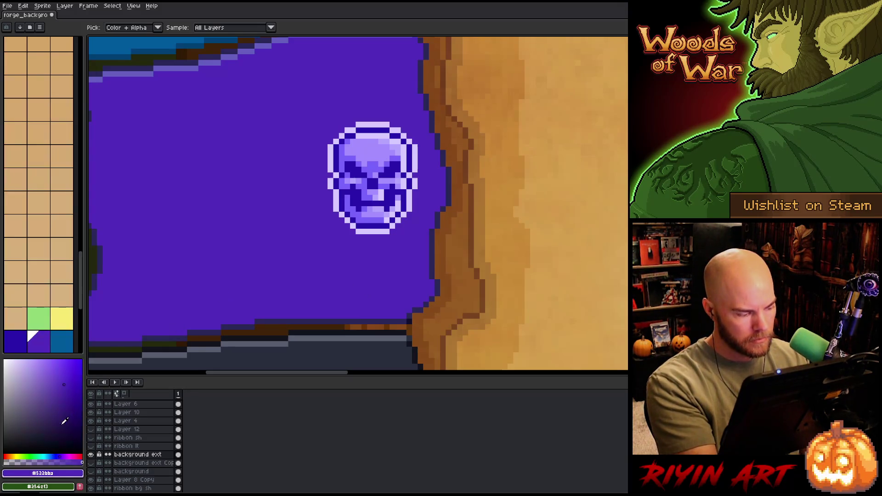
{"action": "left_click", "coordinate": [66, 396]}
{"action": "key", "text": "b"}
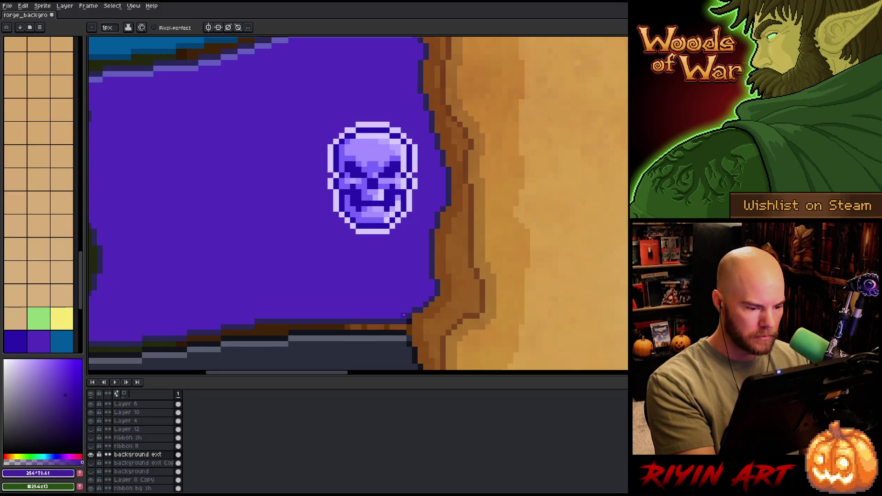
{"action": "left_click", "coordinate": [64, 401]}
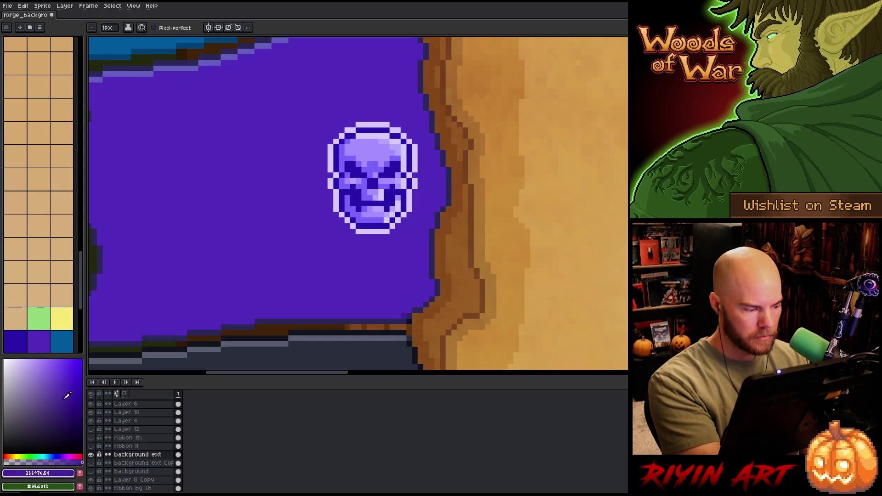
{"action": "left_click", "coordinate": [256, 315], "text": "shift"}
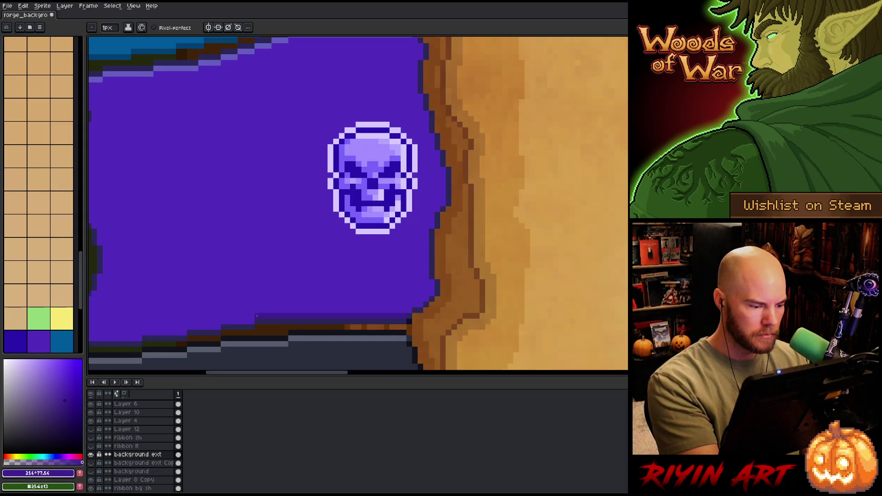
- Extend the dark purple shading along the lower edge toward the left end and resample the purple
{"action": "mouse_move", "coordinate": [250, 321]}
{"action": "left_mouse_down"}
{"action": "mouse_move", "coordinate": [278, 330]}
{"action": "mouse_move", "coordinate": [462, 280]}
{"action": "mouse_move", "coordinate": [422, 292]}
{"action": "left_mouse_up"}
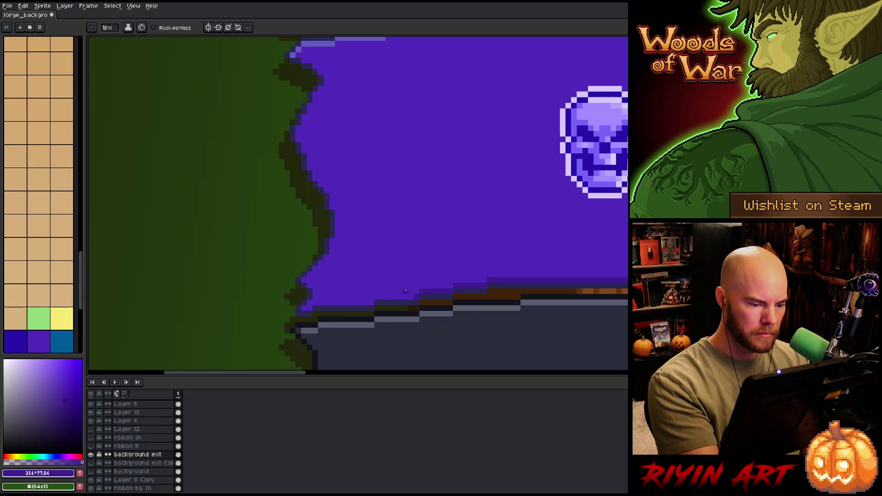
{"action": "left_click", "coordinate": [316, 303], "text": "shift"}
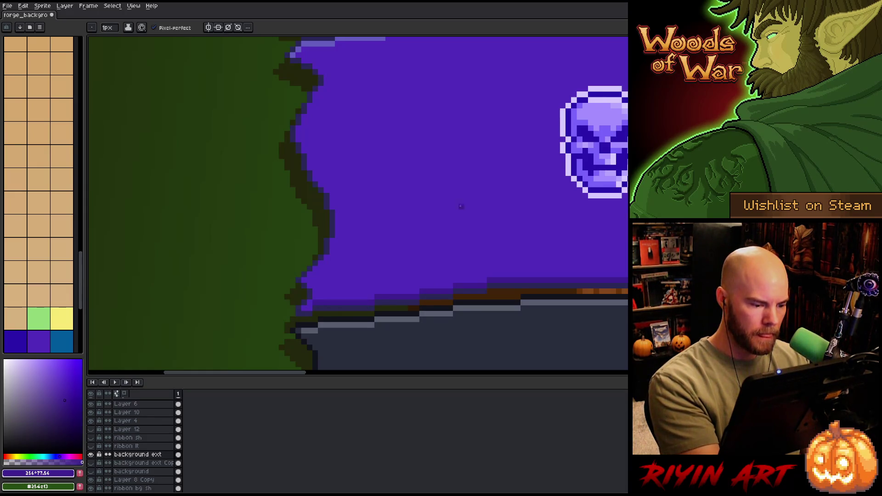
{"action": "left_click_drag", "start_coordinate": [559, 157], "coordinate": [463, 309]}
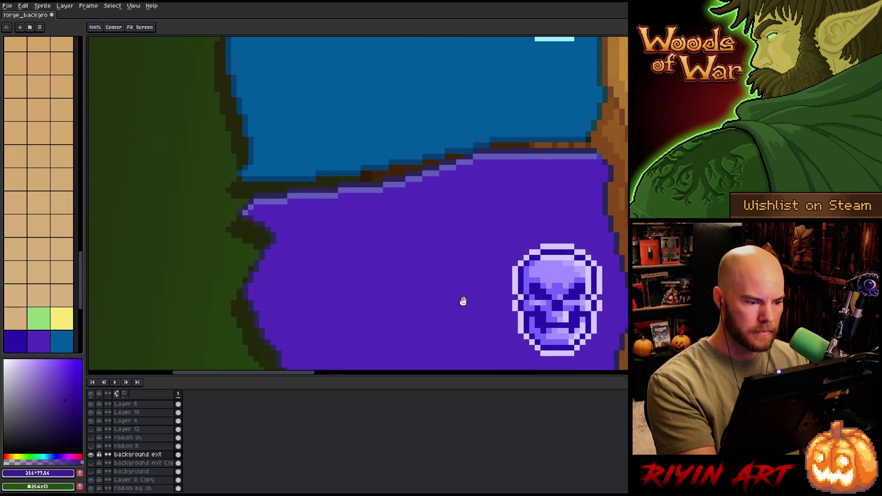
{"action": "key", "text": "i"}
{"action": "left_click", "coordinate": [256, 211], "text": "alt"}
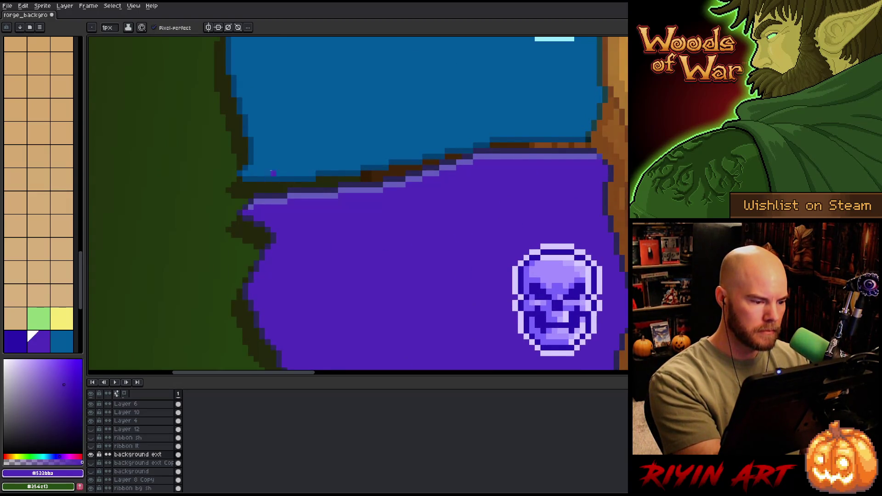
- Center the blue gem banner in view and sample its colour
{"action": "mouse_move", "coordinate": [459, 241]}
{"action": "left_mouse_down"}
{"action": "mouse_move", "coordinate": [440, 211]}
{"action": "mouse_move", "coordinate": [408, 240]}
{"action": "mouse_move", "coordinate": [433, 116]}
{"action": "left_mouse_up"}
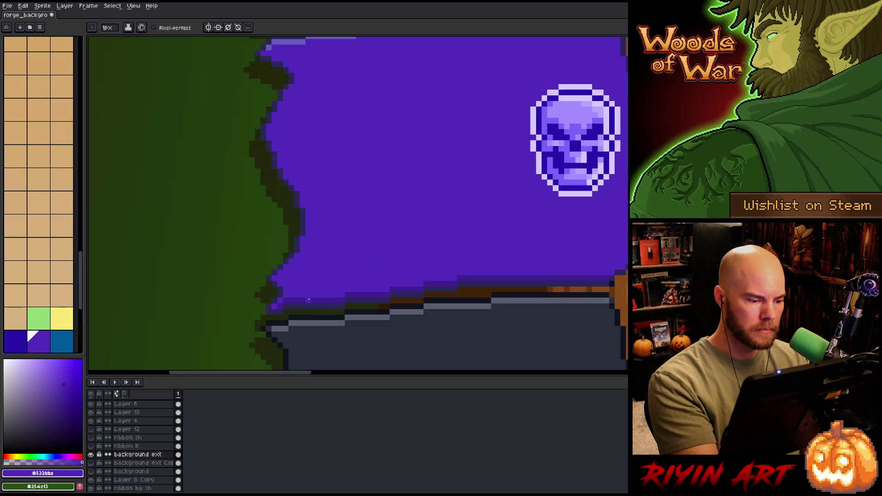
{"action": "left_click_drag", "start_coordinate": [345, 195], "coordinate": [353, 256]}
{"action": "mouse_move", "coordinate": [356, 193]}
{"action": "left_mouse_down"}
{"action": "mouse_move", "coordinate": [360, 288]}
{"action": "mouse_move", "coordinate": [390, 321]}
{"action": "left_mouse_up"}
{"action": "left_click", "coordinate": [273, 286], "text": "alt"}
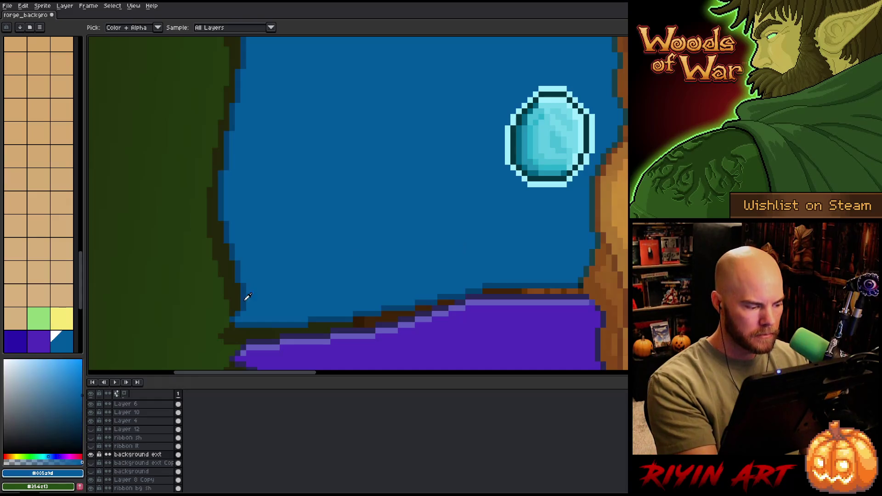
- Refill the blue gem banner with a softer, lighter blue
{"action": "left_click", "coordinate": [81, 403]}
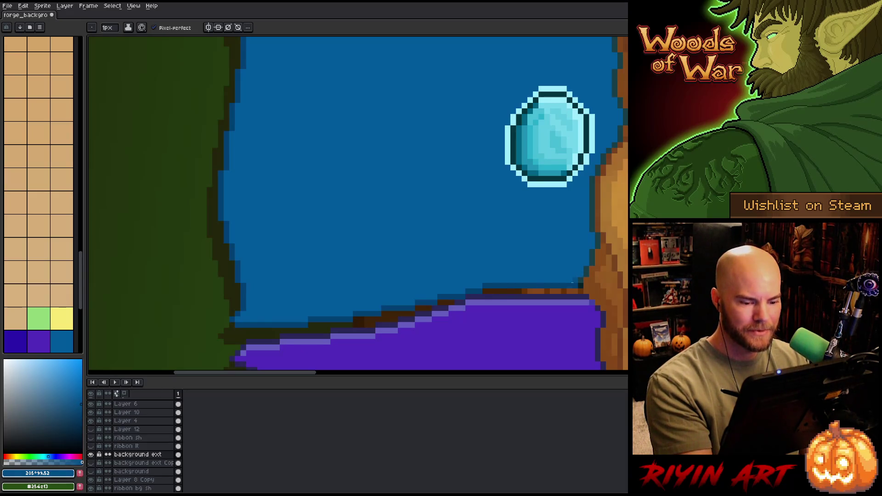
{"action": "left_click", "coordinate": [534, 327], "text": "alt"}
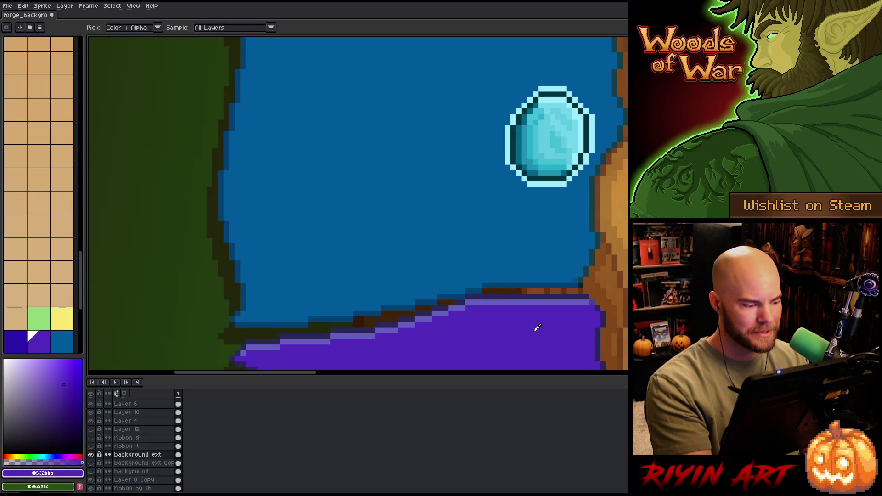
{"action": "left_click", "coordinate": [538, 248], "text": "alt"}
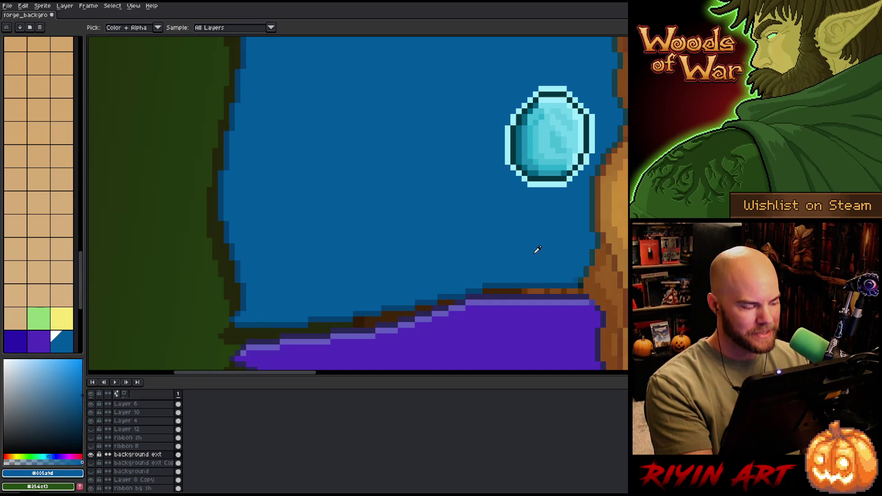
{"action": "left_click_drag", "start_coordinate": [73, 390], "coordinate": [65, 396]}
{"action": "key", "text": "g"}
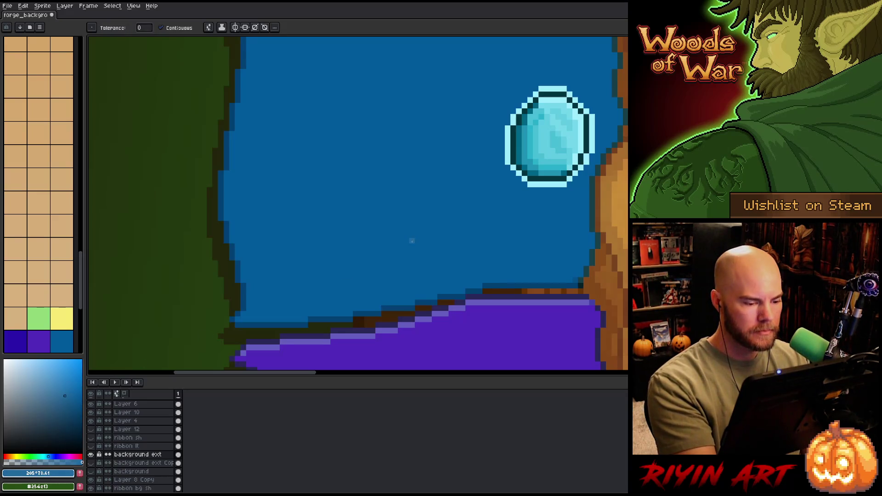
{"action": "left_click", "coordinate": [415, 240]}
{"action": "key", "text": "space"}
{"action": "mouse_move", "coordinate": [471, 262]}
{"action": "left_mouse_down"}
{"action": "mouse_move", "coordinate": [469, 322]}
{"action": "mouse_move", "coordinate": [490, 216]}
{"action": "mouse_move", "coordinate": [483, 234]}
{"action": "left_mouse_up"}
{"action": "left_click", "coordinate": [69, 390]}
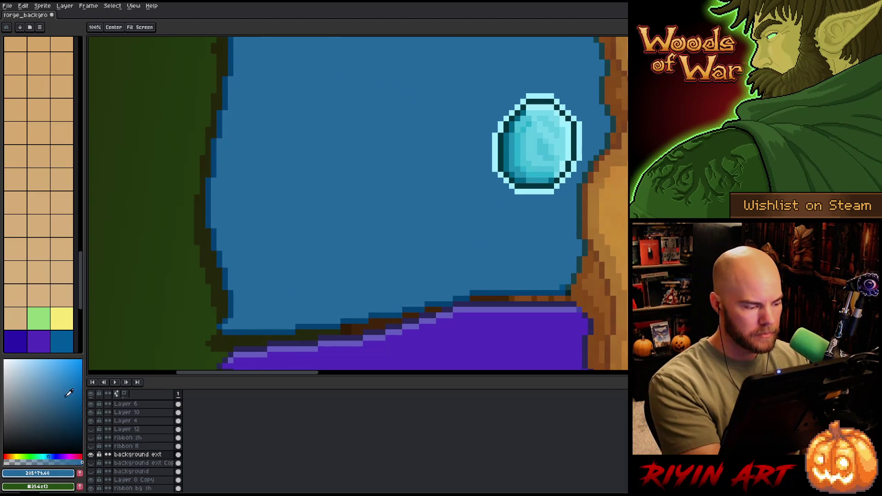
{"action": "left_click", "coordinate": [64, 393]}
{"action": "key", "text": "g"}
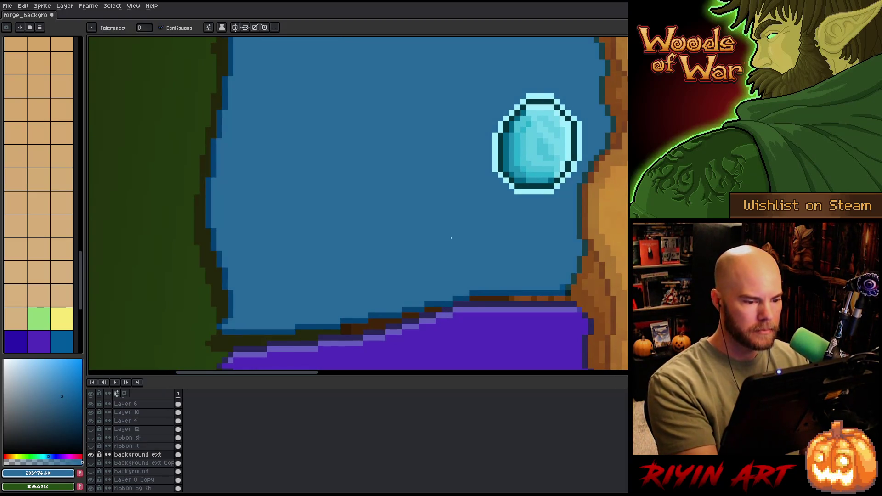
- Pencil a darker blue strip along the banner's bottom edge to its left tip
{"action": "left_click", "coordinate": [63, 403]}
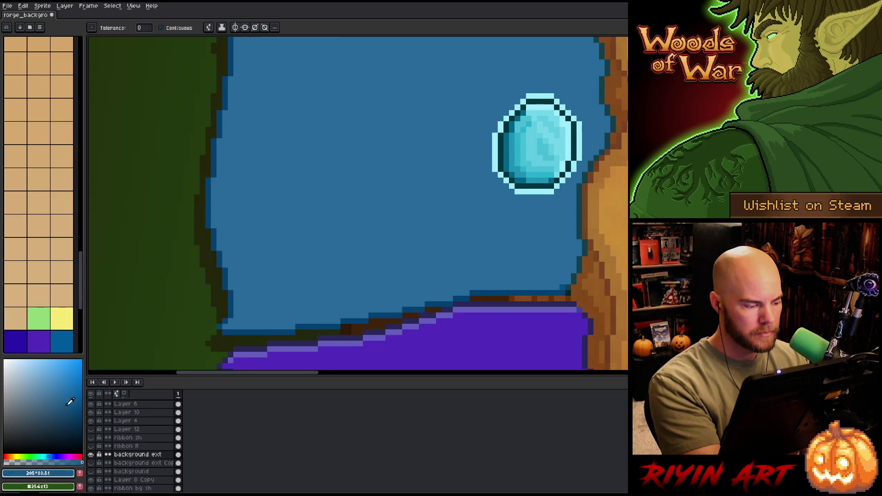
{"action": "key", "text": "b"}
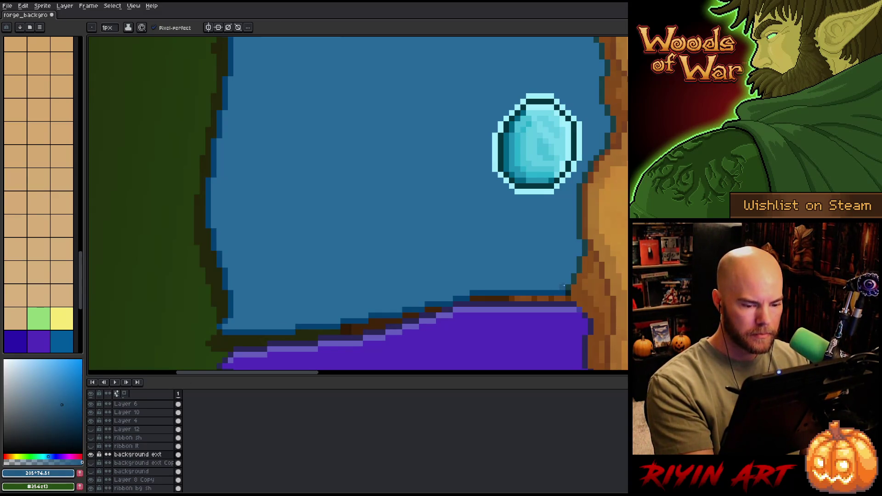
{"action": "left_click", "coordinate": [472, 285], "text": "shift"}
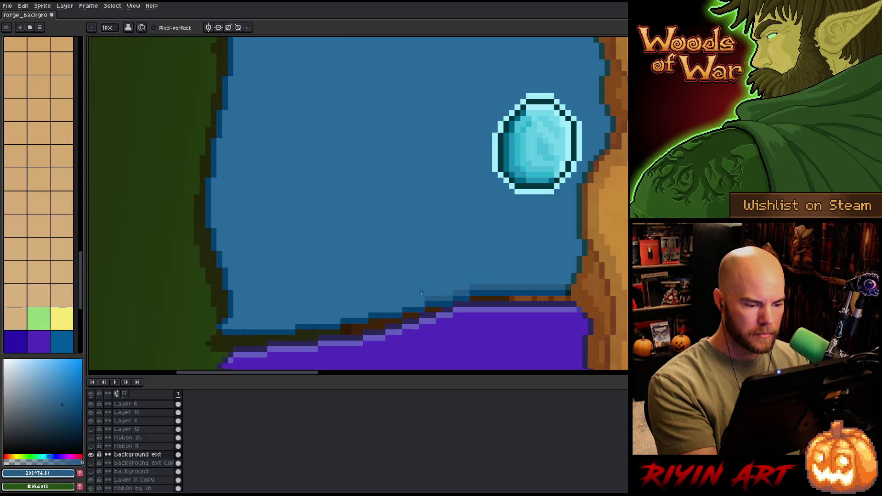
{"action": "left_click", "coordinate": [406, 301]}
{"action": "left_click_drag", "start_coordinate": [397, 310], "coordinate": [231, 328]}
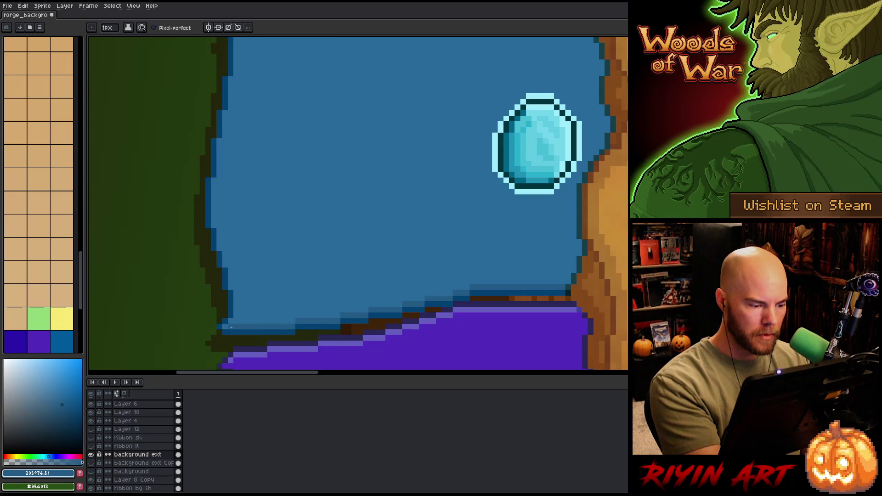
{"action": "left_click", "coordinate": [242, 316], "text": "alt"}
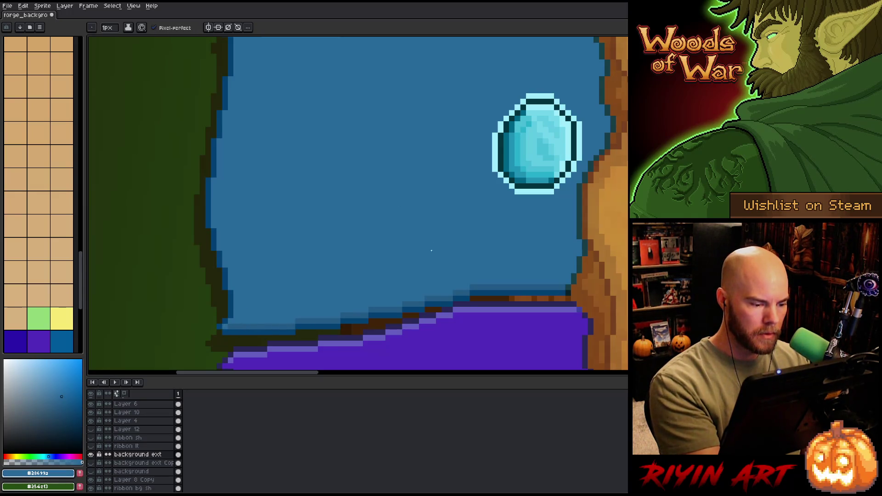
{"action": "left_click_drag", "start_coordinate": [487, 194], "coordinate": [465, 335]}
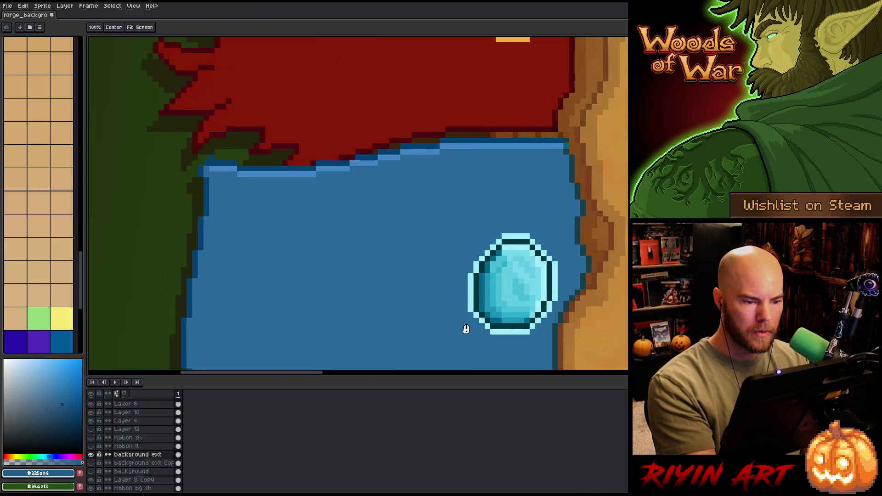
- Sample the red banner's colour and bucket-fill the banner with a brighter red
{"action": "scroll", "coordinate": [430, 262], "scroll_direction": "up", "scroll_amount": 3}
{"action": "left_click", "coordinate": [299, 232], "text": "alt"}
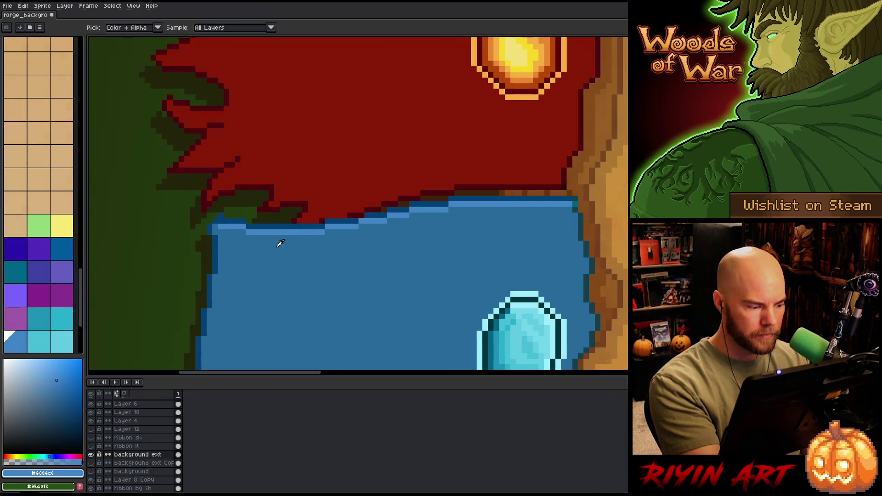
{"action": "scroll", "coordinate": [393, 264], "scroll_direction": "up", "scroll_amount": 5}
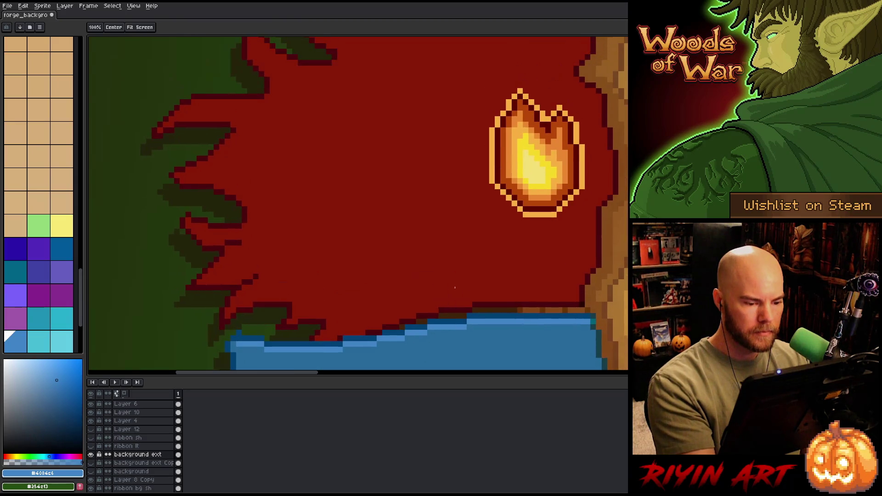
{"action": "left_click", "coordinate": [446, 268], "text": "alt"}
{"action": "left_click", "coordinate": [74, 400]}
{"action": "left_click_drag", "start_coordinate": [74, 400], "coordinate": [64, 403]}
{"action": "key", "text": "g"}
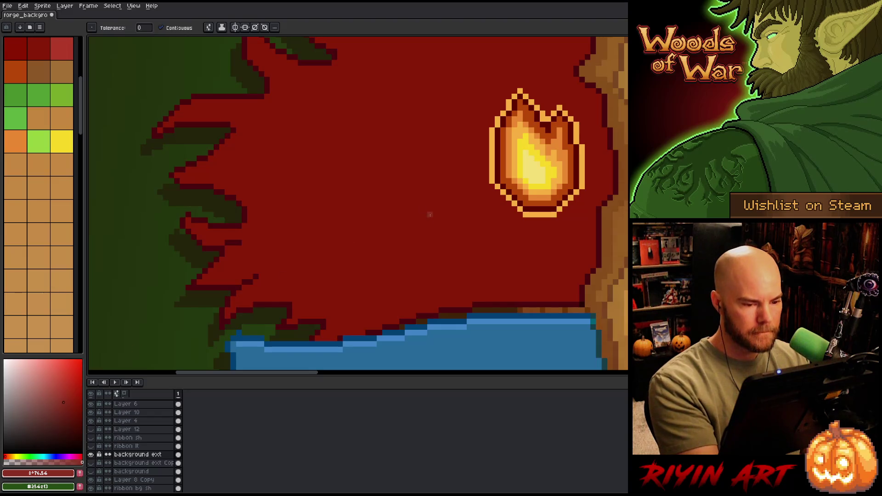
{"action": "left_click", "coordinate": [262, 287]}
- Pick a darker red and pencil a dark line along the red banner's bottom
{"action": "left_click", "coordinate": [72, 401]}
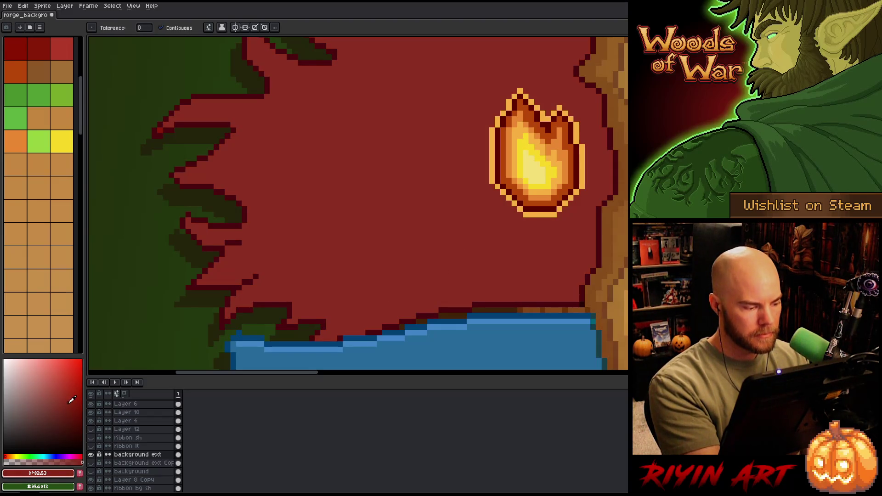
{"action": "left_click_drag", "start_coordinate": [74, 403], "coordinate": [68, 411]}
{"action": "key", "text": "b"}
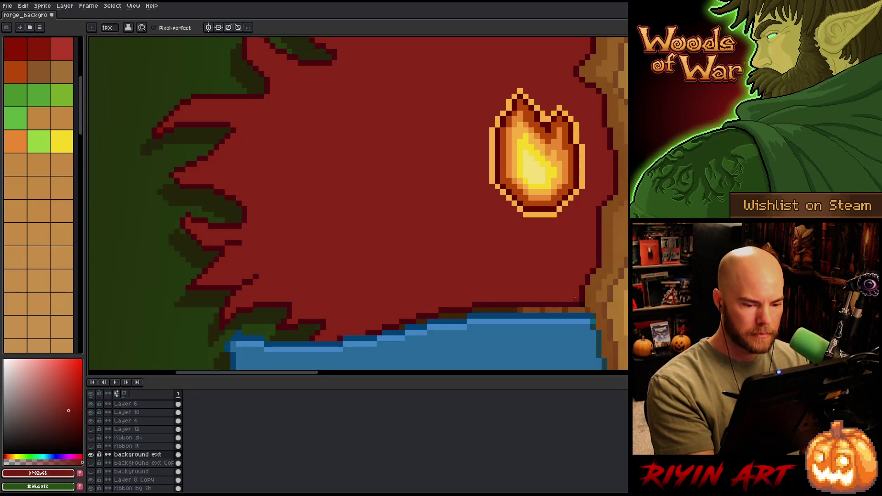
{"action": "left_click", "coordinate": [70, 408]}
{"action": "left_click_drag", "start_coordinate": [572, 300], "coordinate": [474, 299]}
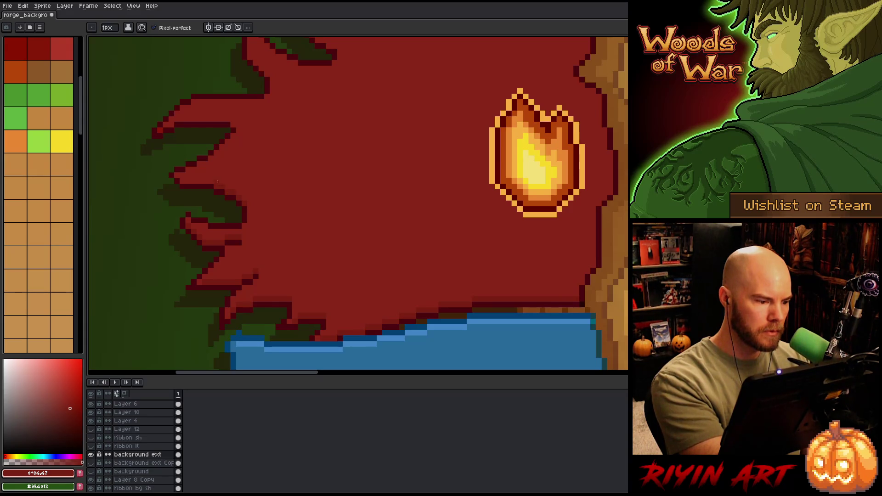
{"action": "left_click_drag", "start_coordinate": [575, 220], "coordinate": [551, 276]}
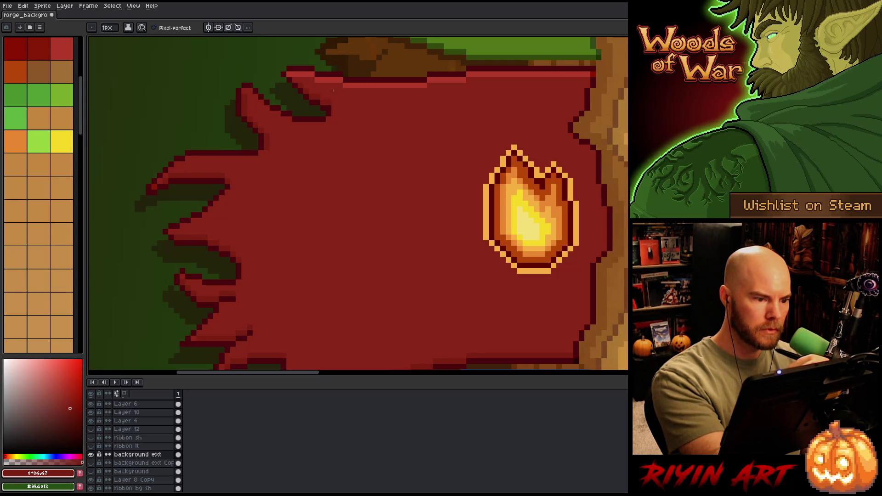
- Sample the banner's dark outline red #7a2013 and start Replace Color
{"action": "left_click", "coordinate": [292, 76], "text": "alt"}
{"action": "left_click", "coordinate": [296, 80], "text": "alt"}
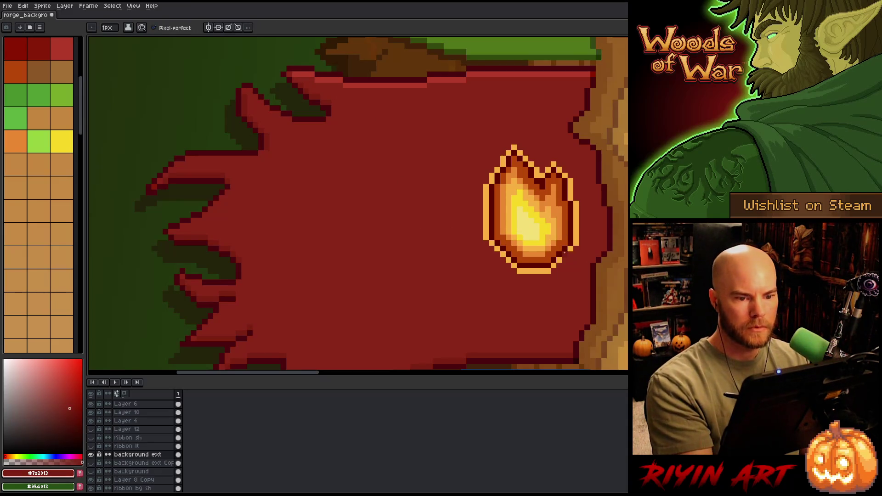
{"action": "scroll", "coordinate": [562, 255], "scroll_direction": "down", "scroll_amount": 4}
{"action": "scroll", "coordinate": [525, 281], "scroll_direction": "up", "scroll_amount": 3}
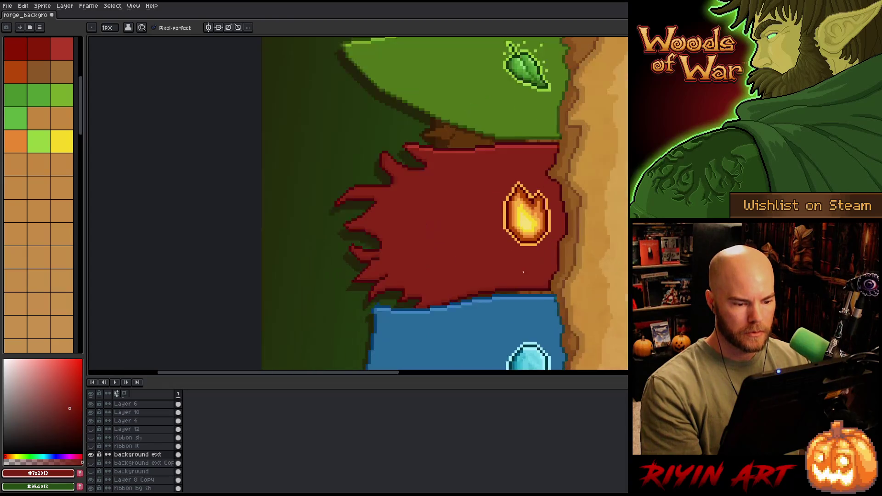
{"action": "key", "text": "shift+r"}
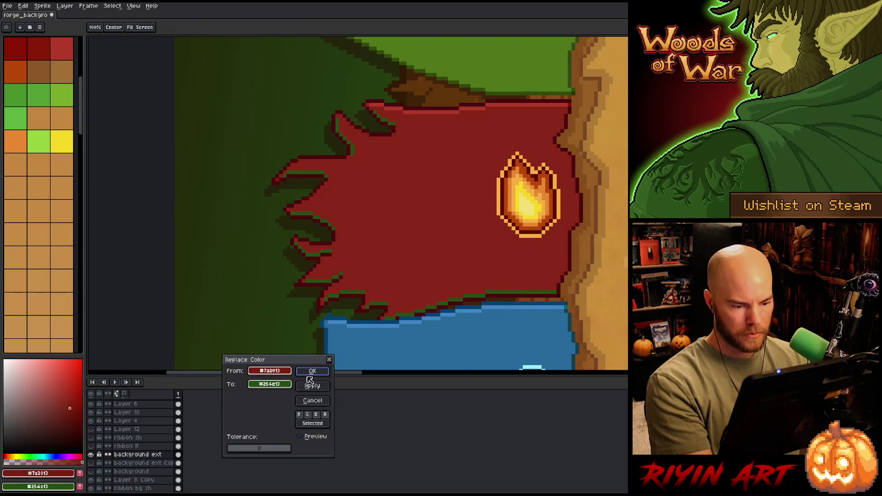
- Adjust the replacement colour's lightness in the colour editor
{"action": "left_click", "coordinate": [274, 388]}
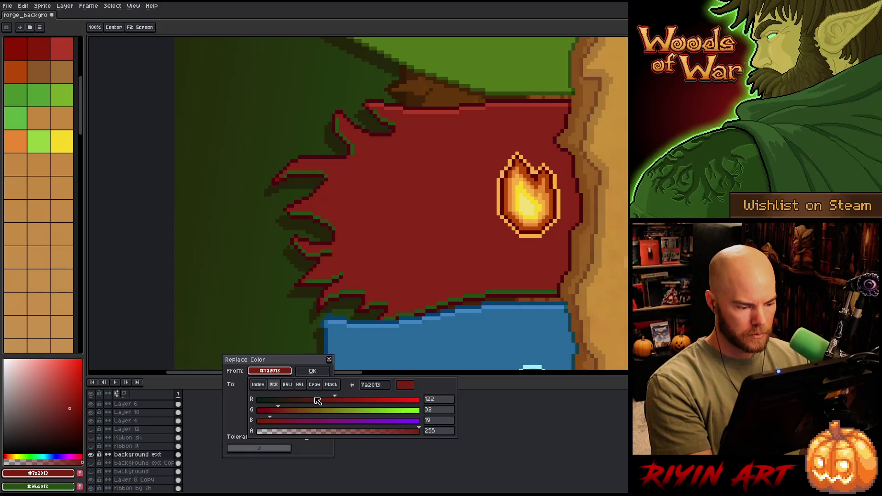
{"action": "left_click", "coordinate": [299, 387]}
{"action": "left_click", "coordinate": [298, 421]}
{"action": "left_click", "coordinate": [293, 421]}
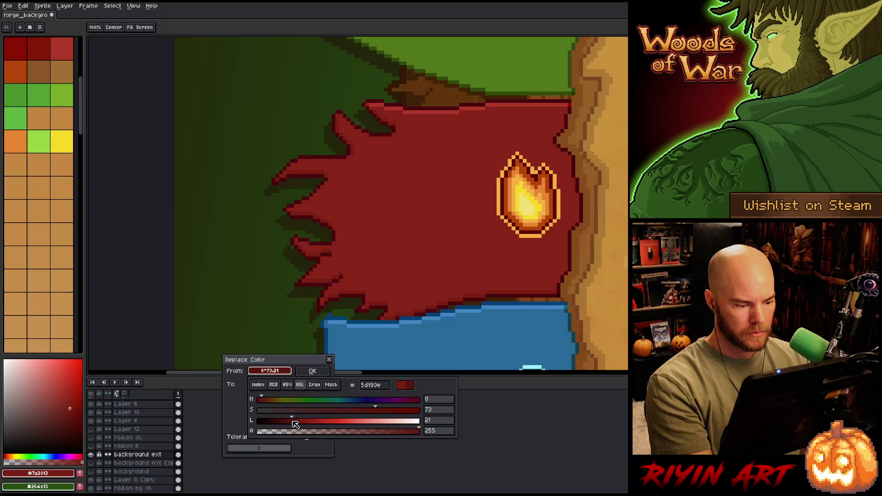
{"action": "left_click", "coordinate": [282, 421]}
{"action": "left_click", "coordinate": [294, 421]}
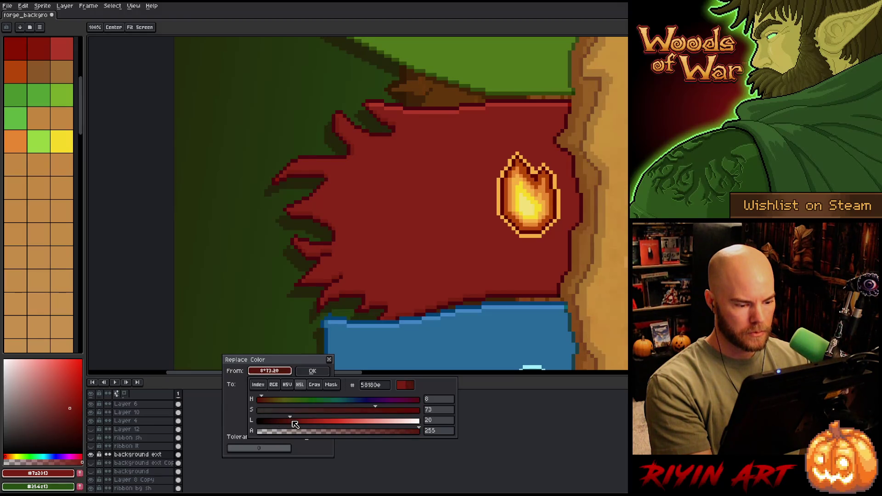
{"action": "left_click", "coordinate": [280, 371]}
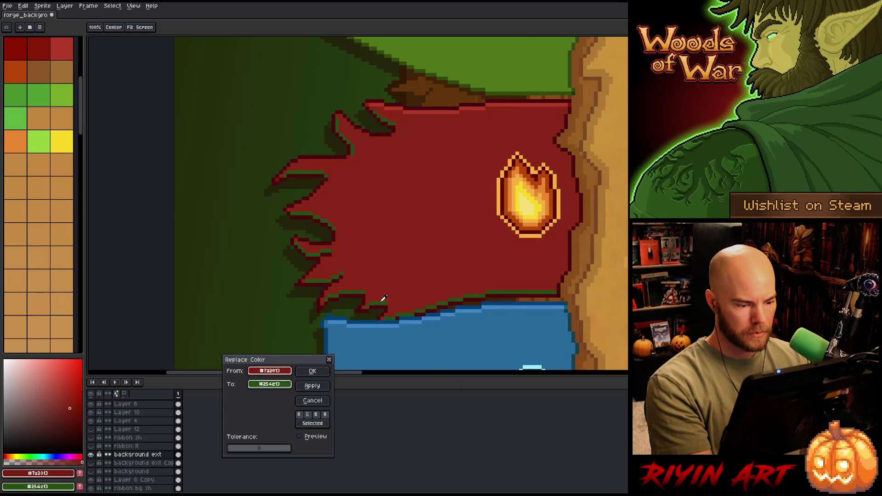
- Darken the replacement to #6e1e11 and apply the replacement of #7a2013
{"action": "left_click_drag", "start_coordinate": [270, 371], "coordinate": [269, 384]}
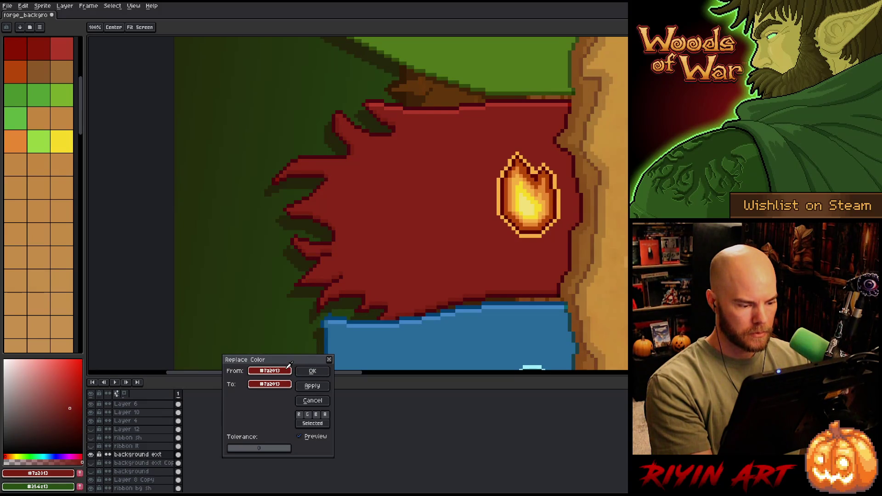
{"action": "left_click", "coordinate": [289, 385]}
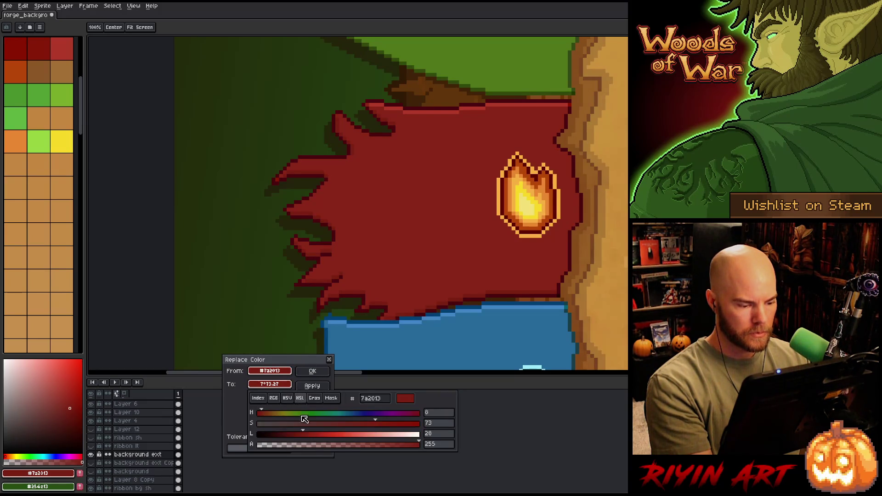
{"action": "left_click", "coordinate": [299, 435]}
{"action": "left_click_drag", "start_coordinate": [301, 436], "coordinate": [302, 436]}
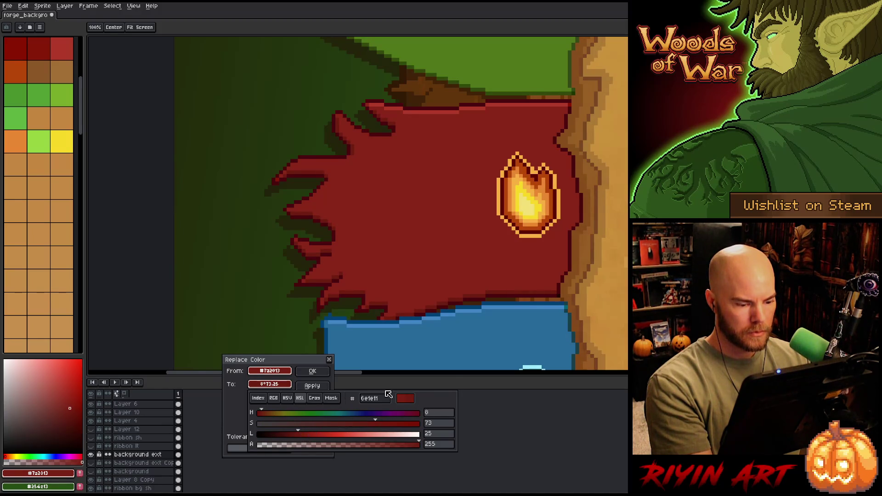
{"action": "left_click", "coordinate": [323, 374]}
{"action": "scroll", "coordinate": [350, 133], "scroll_direction": "down", "scroll_amount": 2}
{"action": "left_click_drag", "start_coordinate": [356, 150], "coordinate": [378, 290]}
- Pick a darker green and pencil shading along the green banner's bottom and lower-left edges
{"action": "scroll", "coordinate": [399, 237], "scroll_direction": "up", "scroll_amount": 3}
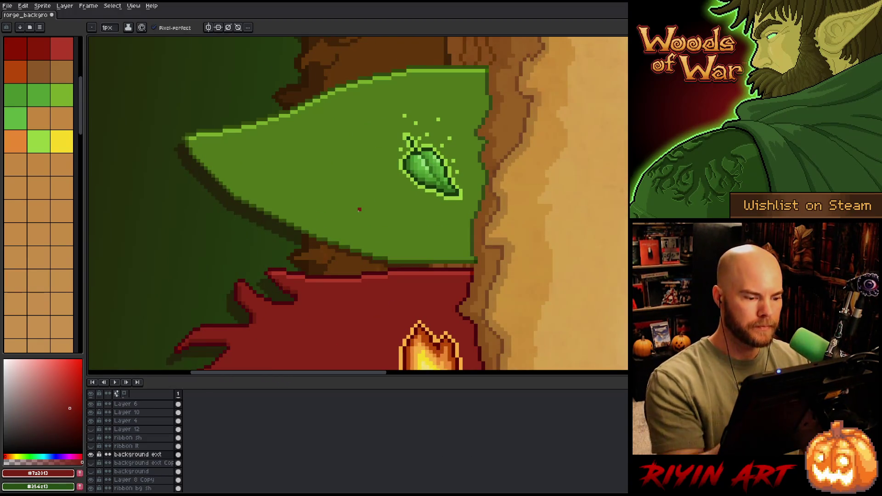
{"action": "left_click", "coordinate": [399, 238], "text": "alt"}
{"action": "left_click", "coordinate": [69, 415]}
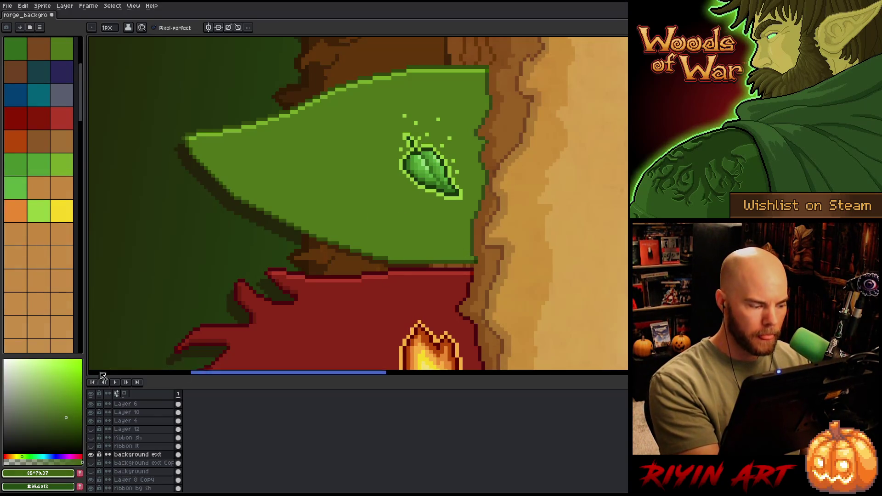
{"action": "left_click", "coordinate": [67, 419]}
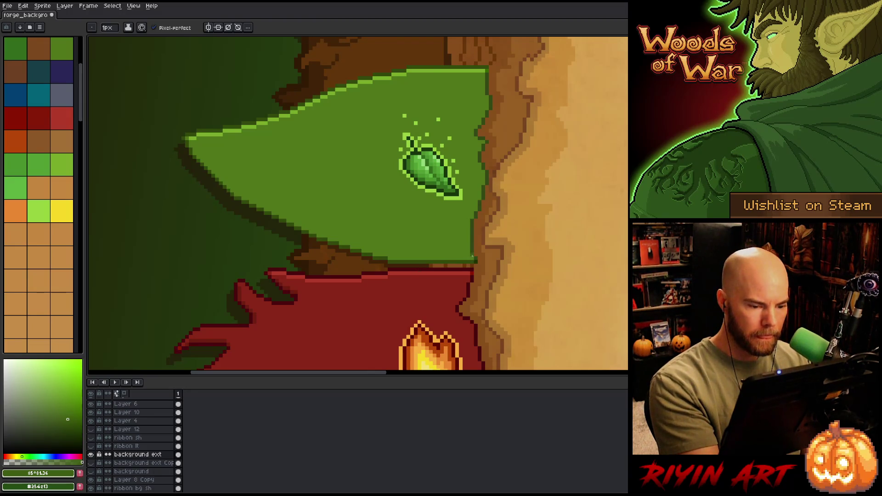
{"action": "left_click_drag", "start_coordinate": [471, 258], "coordinate": [389, 259]}
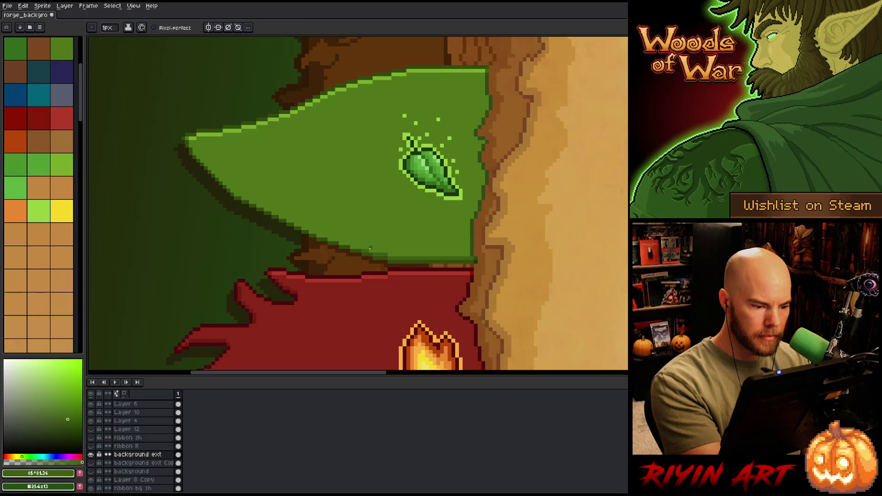
{"action": "left_click_drag", "start_coordinate": [357, 248], "coordinate": [330, 239]}
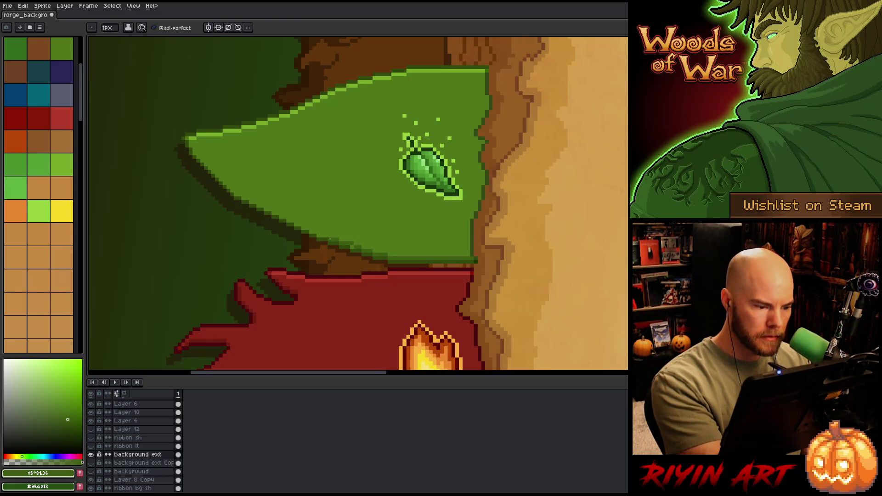
{"action": "left_click", "coordinate": [355, 237], "text": "alt"}
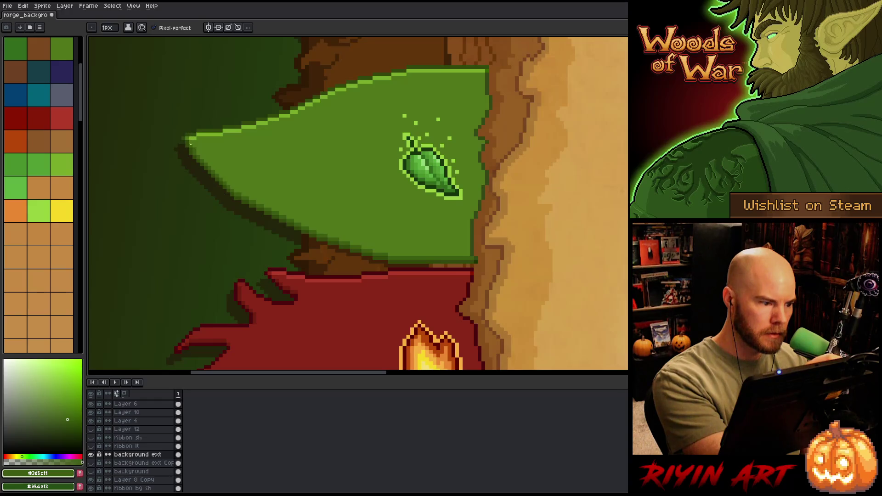
{"action": "scroll", "coordinate": [363, 232], "scroll_direction": "down", "scroll_amount": 4}
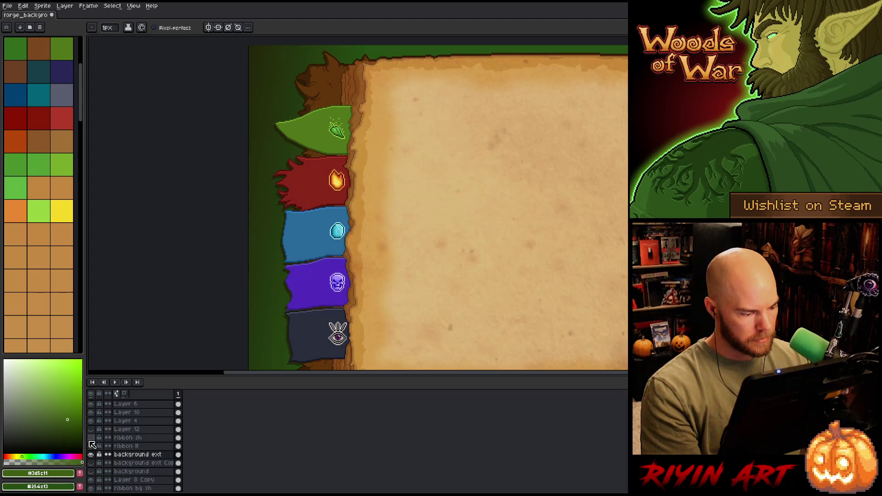
- Show the ribbon lt and ribbon sh layers and zoom out to check all banners
{"action": "left_click", "coordinate": [91, 446]}
{"action": "left_click", "coordinate": [91, 438]}
{"action": "scroll", "coordinate": [240, 284], "scroll_direction": "down", "scroll_amount": 2}
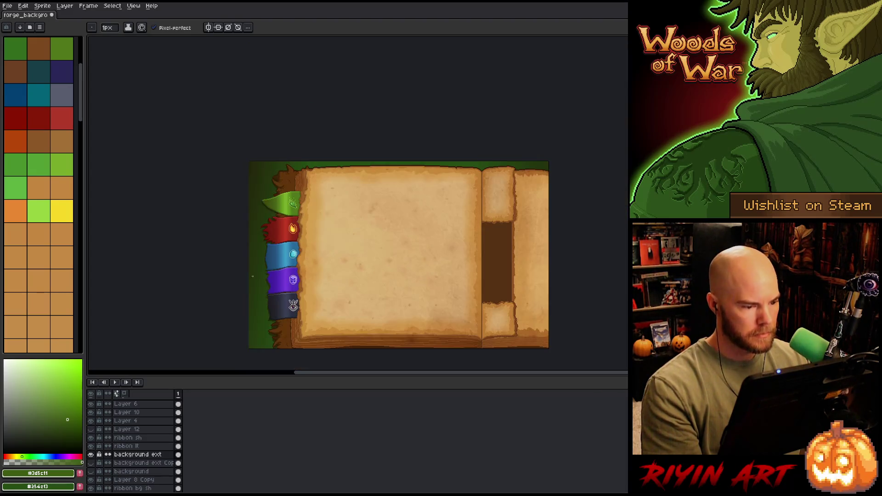
{"action": "scroll", "coordinate": [250, 250], "scroll_direction": "up", "scroll_amount": 2}
{"action": "scroll", "coordinate": [249, 250], "scroll_direction": "down", "scroll_amount": 1}
{"action": "left_click_drag", "start_coordinate": [294, 250], "coordinate": [278, 275]}
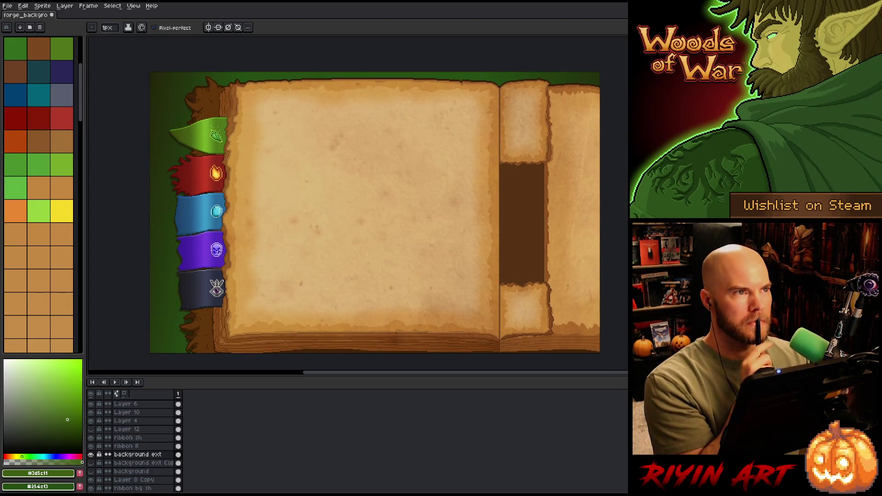
- Save the file with Ctrl+S and bring the grey eye banner into view
{"action": "key", "text": "ctrl+s"}
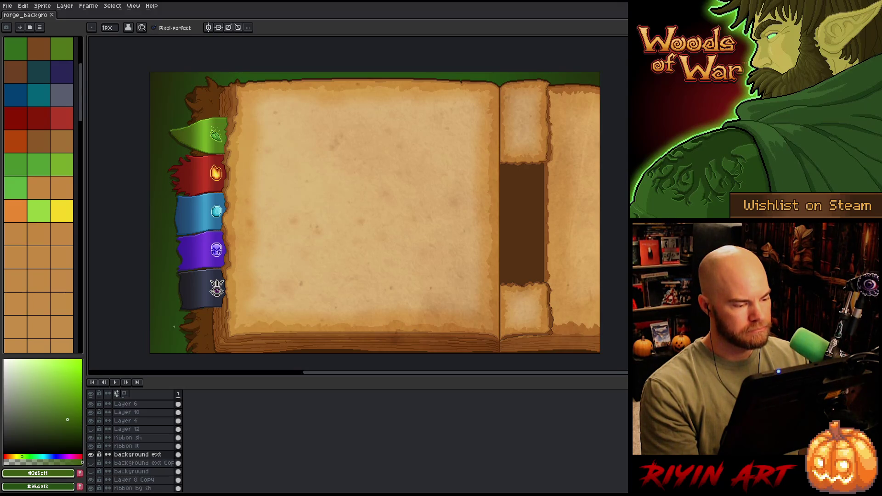
{"action": "scroll", "coordinate": [203, 307], "scroll_direction": "up", "scroll_amount": 4}
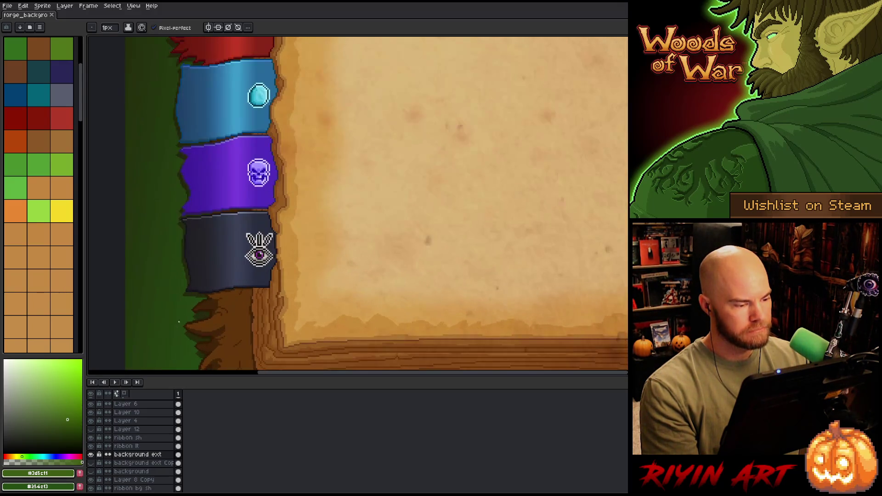
{"action": "key", "text": "space"}
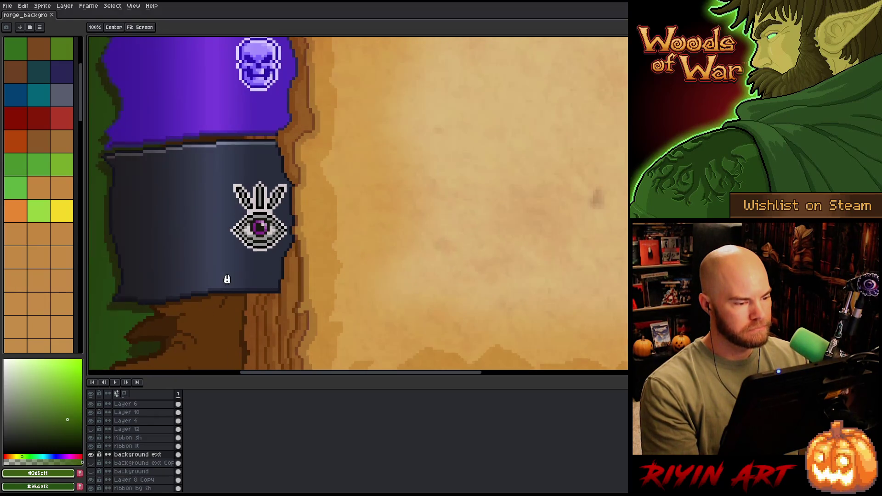
{"action": "left_click_drag", "start_coordinate": [227, 280], "coordinate": [347, 286]}
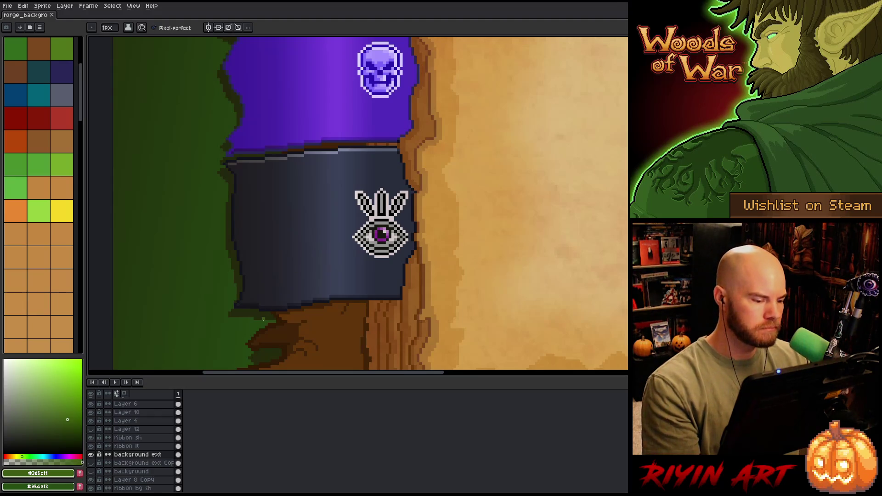
- Set the ribbon bg sh layer to Multiply mode and lower its opacity from 60% to 51%
{"action": "key", "text": "v"}
{"action": "left_click", "coordinate": [263, 318]}
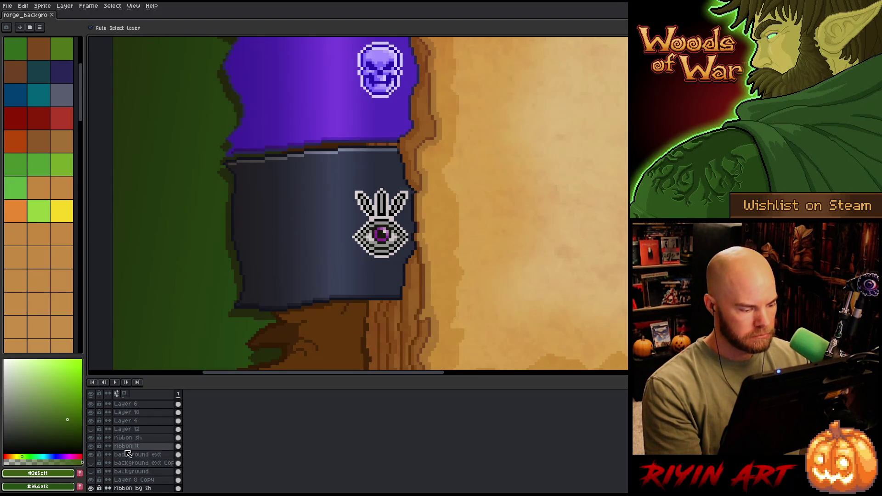
{"action": "double_click", "coordinate": [117, 489]}
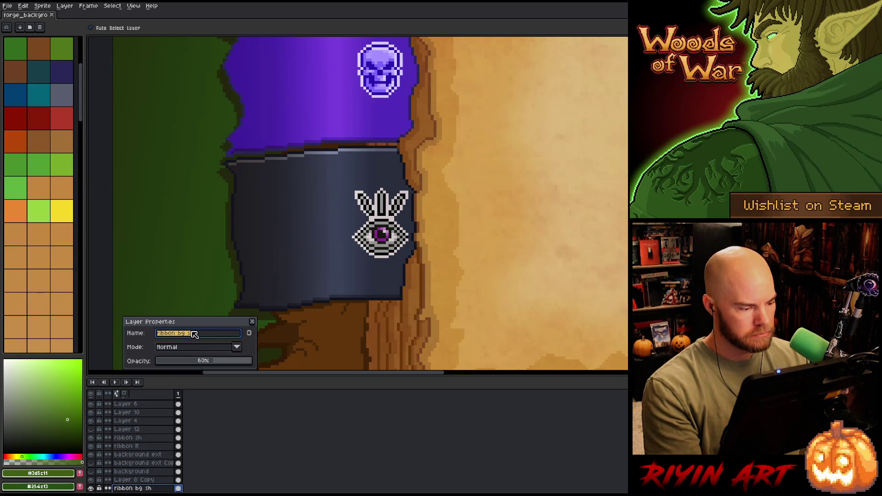
{"action": "left_click", "coordinate": [192, 348]}
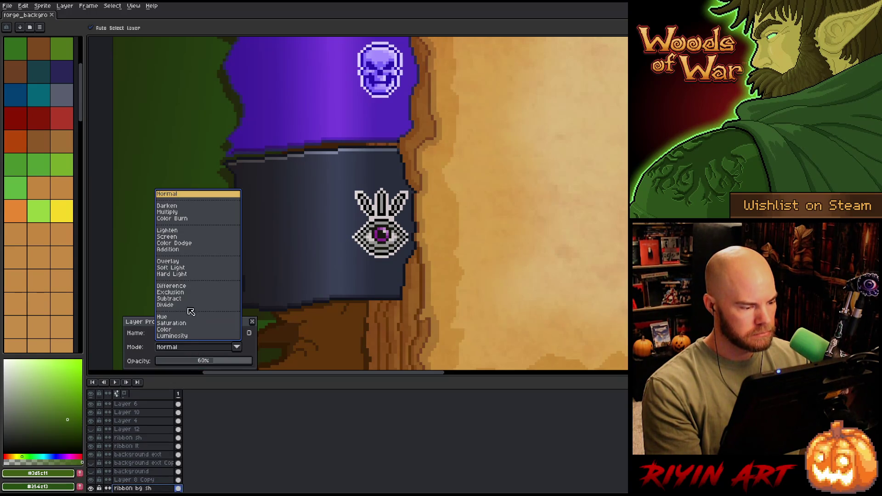
{"action": "left_click", "coordinate": [182, 214]}
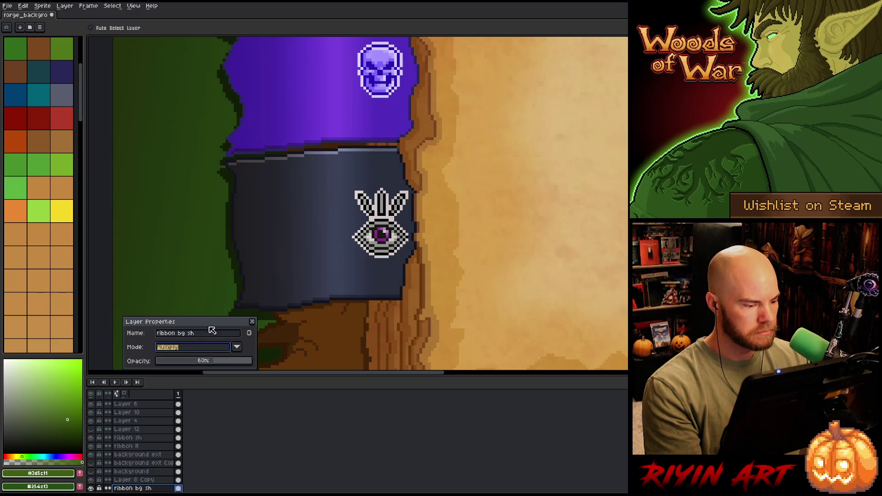
{"action": "left_click", "coordinate": [208, 363]}
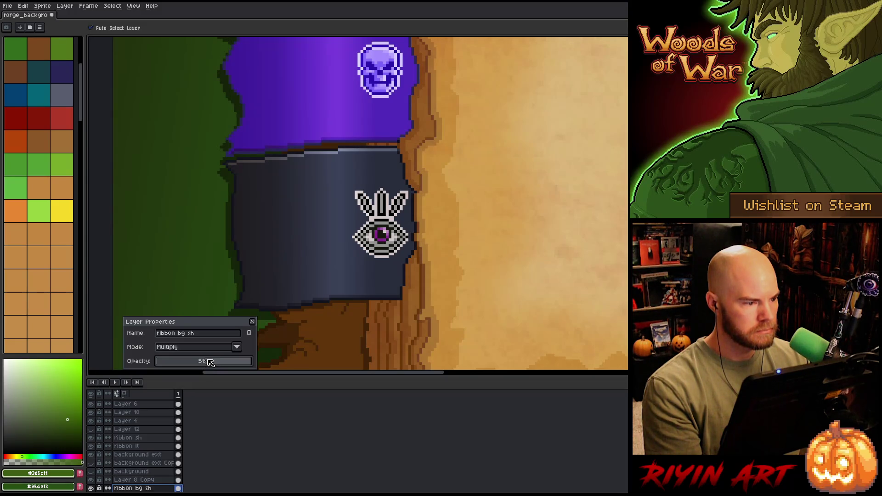
{"action": "left_click", "coordinate": [252, 322]}
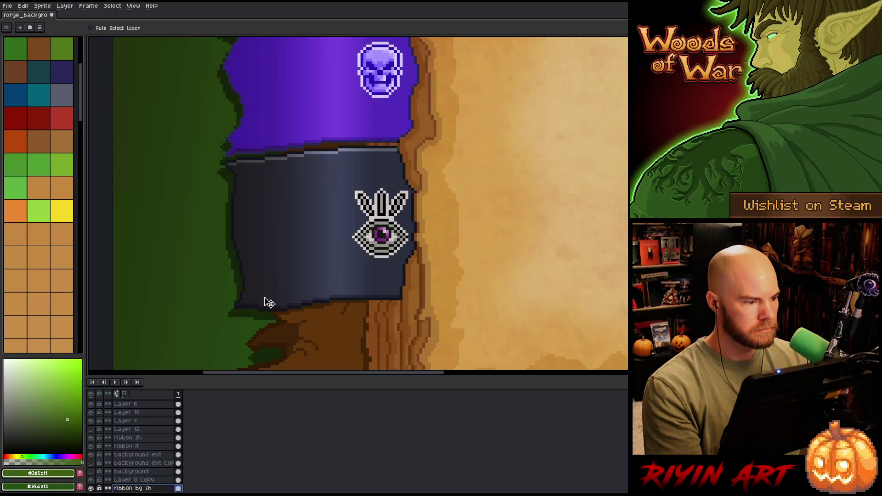
{"action": "scroll", "coordinate": [270, 291], "scroll_direction": "down", "scroll_amount": 3}
- Select a strip of the purple ribbon's left edge and nudge it down one pixel
{"action": "scroll", "coordinate": [246, 197], "scroll_direction": "up", "scroll_amount": 4}
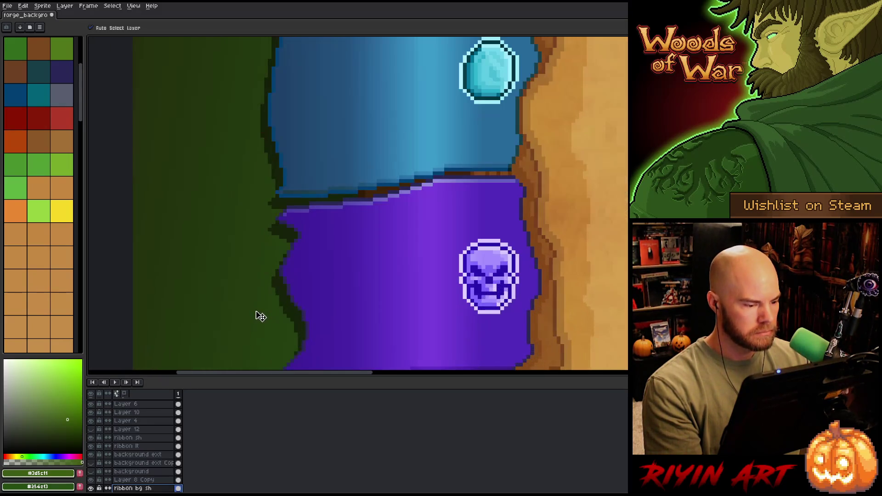
{"action": "left_click_drag", "start_coordinate": [264, 327], "coordinate": [265, 292]}
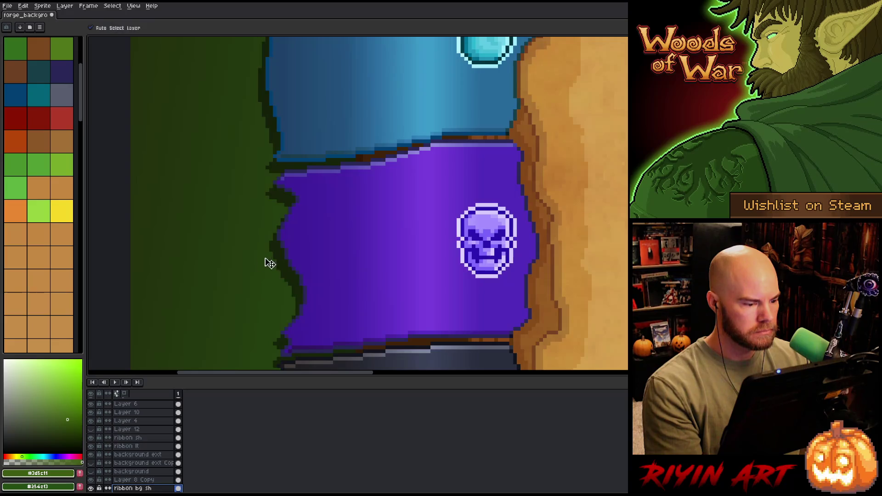
{"action": "scroll", "coordinate": [270, 265], "scroll_direction": "up", "scroll_amount": 2}
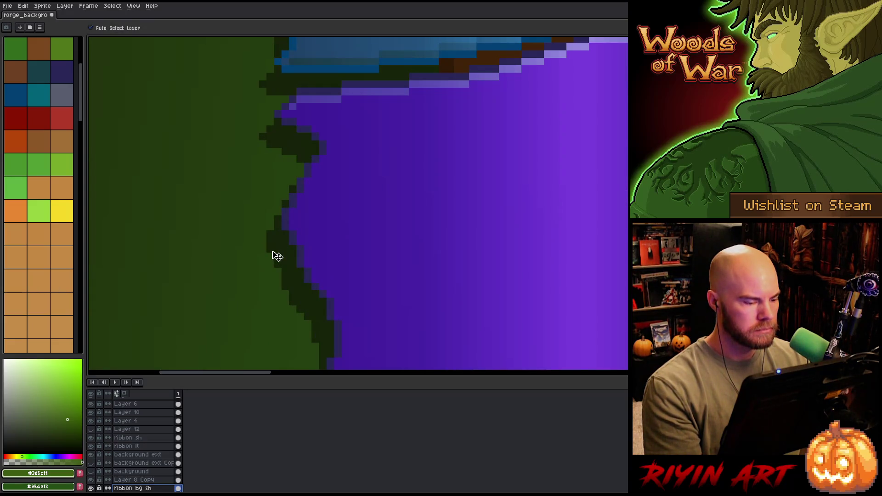
{"action": "key", "text": "m"}
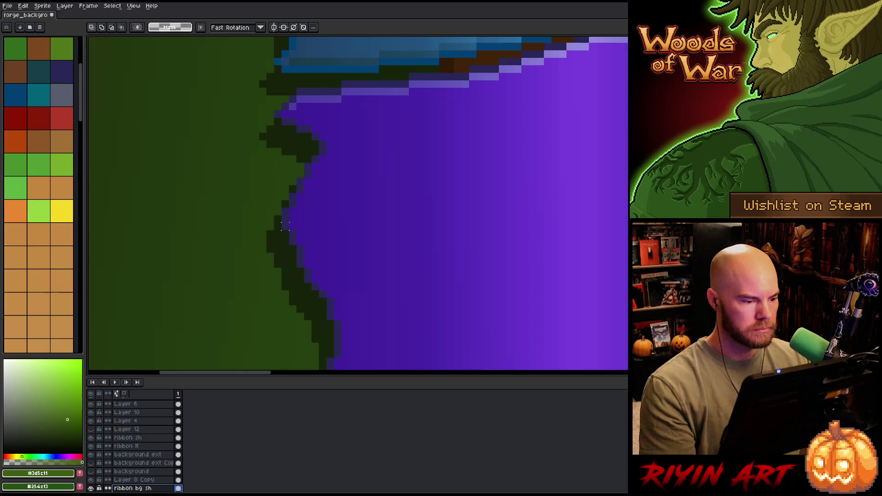
{"action": "mouse_move", "coordinate": [265, 216]}
{"action": "left_mouse_down"}
{"action": "mouse_move", "coordinate": [355, 171]}
{"action": "mouse_move", "coordinate": [366, 176]}
{"action": "left_mouse_up"}
{"action": "key", "text": "Down"}
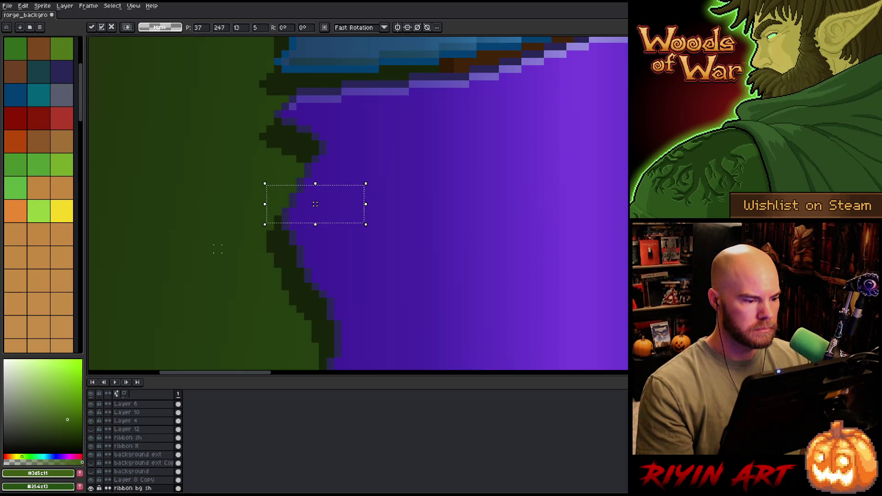
{"action": "key", "text": "Return"}
{"action": "scroll", "coordinate": [216, 266], "scroll_direction": "down", "scroll_amount": 3}
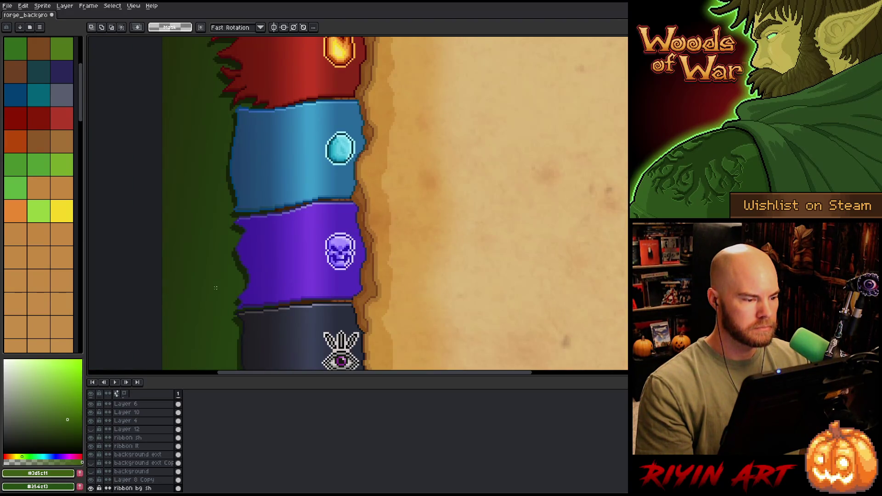
- Zoom out and save the forge background with Ctrl+S
{"action": "scroll", "coordinate": [216, 286], "scroll_direction": "down", "scroll_amount": 2}
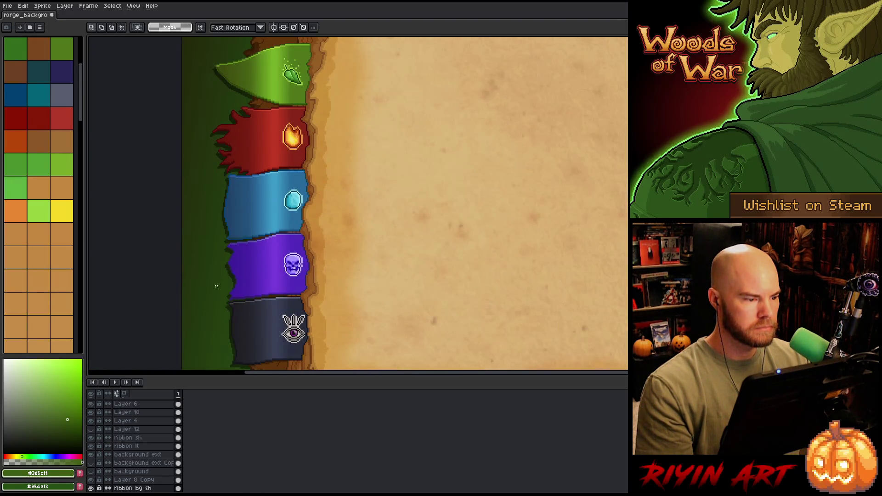
{"action": "scroll", "coordinate": [216, 286], "scroll_direction": "down", "scroll_amount": 1}
{"action": "left_click_drag", "start_coordinate": [346, 278], "coordinate": [301, 235]}
{"action": "key", "text": "ctrl+s"}
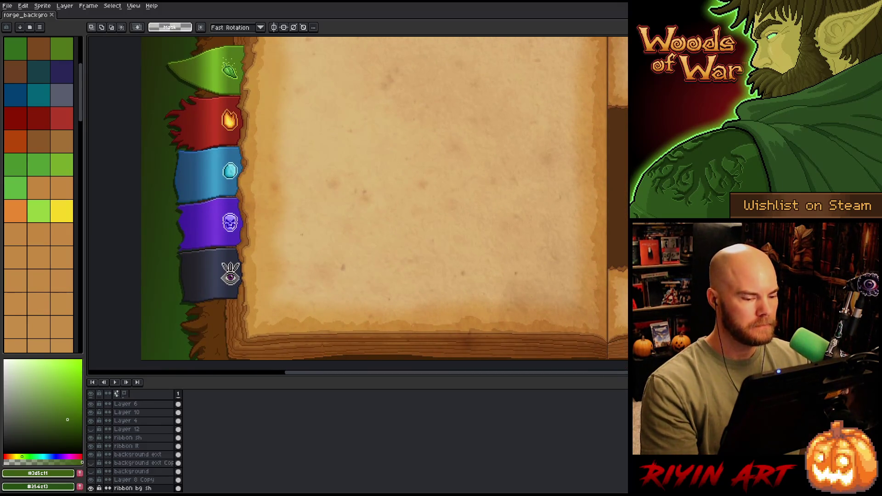
- Frame the whole parchment book with its five shaded ribbons
{"action": "scroll", "coordinate": [302, 235], "scroll_direction": "down", "scroll_amount": 1}
{"action": "mouse_move", "coordinate": [365, 156]}
{"action": "left_mouse_down"}
{"action": "mouse_move", "coordinate": [338, 191]}
{"action": "mouse_move", "coordinate": [319, 180]}
{"action": "left_mouse_up"}
{"action": "scroll", "coordinate": [338, 191], "scroll_direction": "up", "scroll_amount": 1}
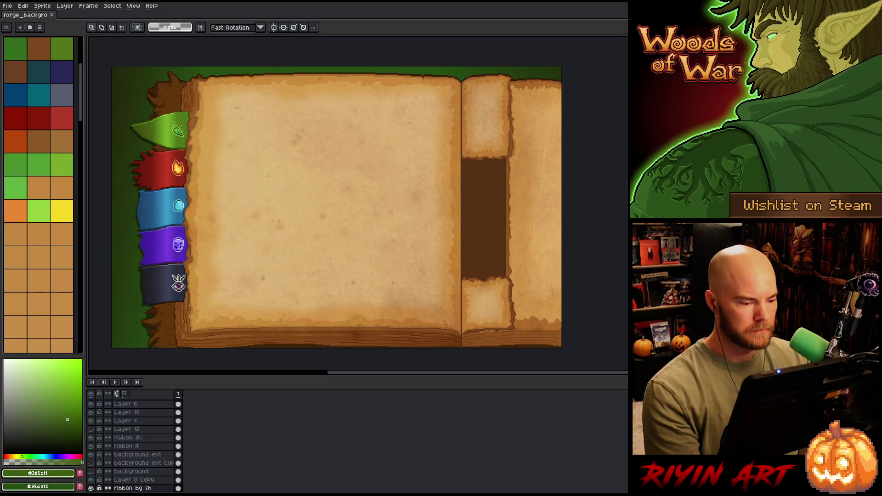
{"action": "key", "text": "space"}
{"action": "mouse_move", "coordinate": [233, 205]}
{"action": "left_mouse_down"}
{"action": "mouse_move", "coordinate": [258, 191]}
{"action": "mouse_move", "coordinate": [252, 201]}
{"action": "left_mouse_up"}
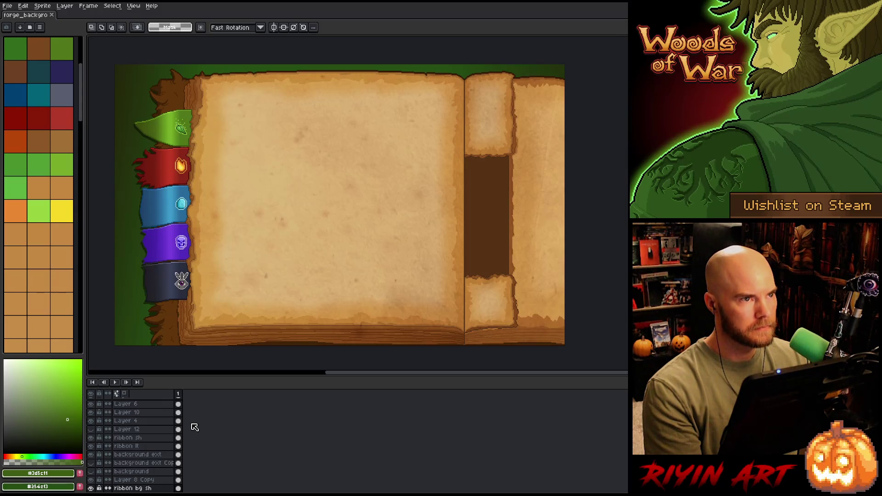
{"action": "right_click", "coordinate": [424, 225]}
{"action": "key", "text": "Escape"}
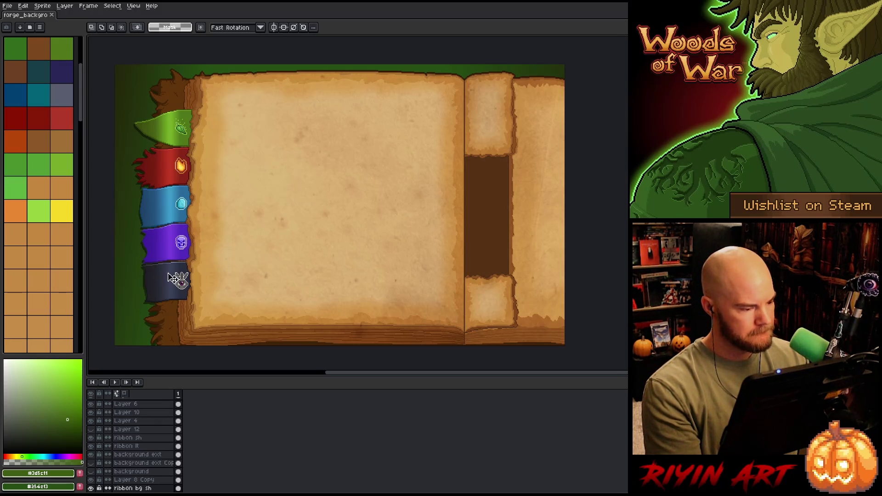
- Zoom to the eye ribbon, sample its dark edge colour and make Layer 8 Copy active
{"action": "key", "text": "v"}
{"action": "scroll", "coordinate": [171, 284], "scroll_direction": "up", "scroll_amount": 3}
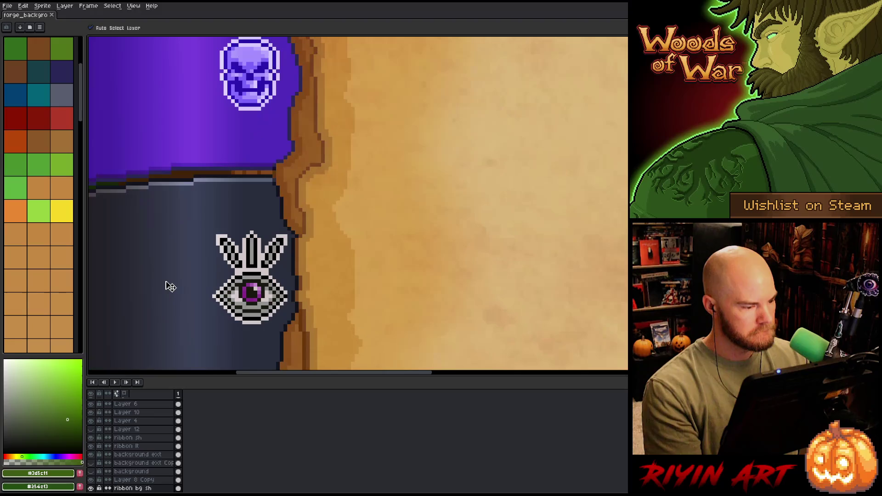
{"action": "key", "text": "h"}
{"action": "left_click_drag", "start_coordinate": [172, 276], "coordinate": [350, 201]}
{"action": "key", "text": "v"}
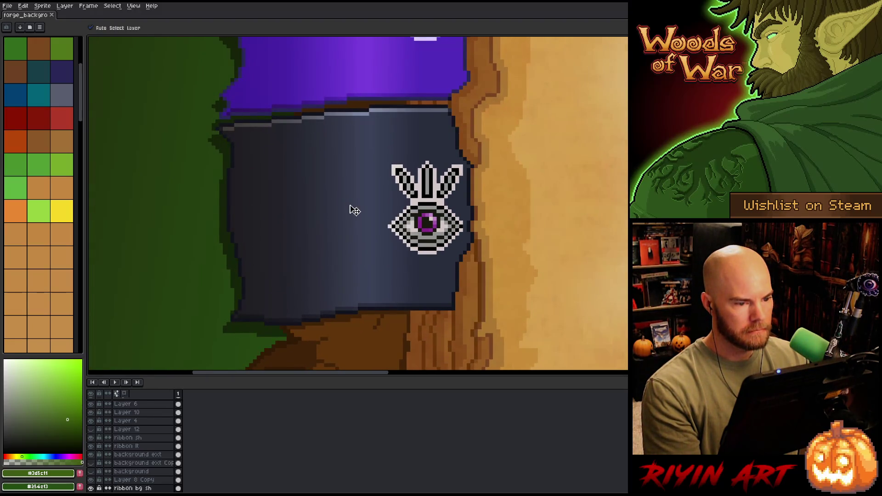
{"action": "key", "text": "i"}
{"action": "left_click", "coordinate": [449, 103]}
{"action": "key", "text": "b"}
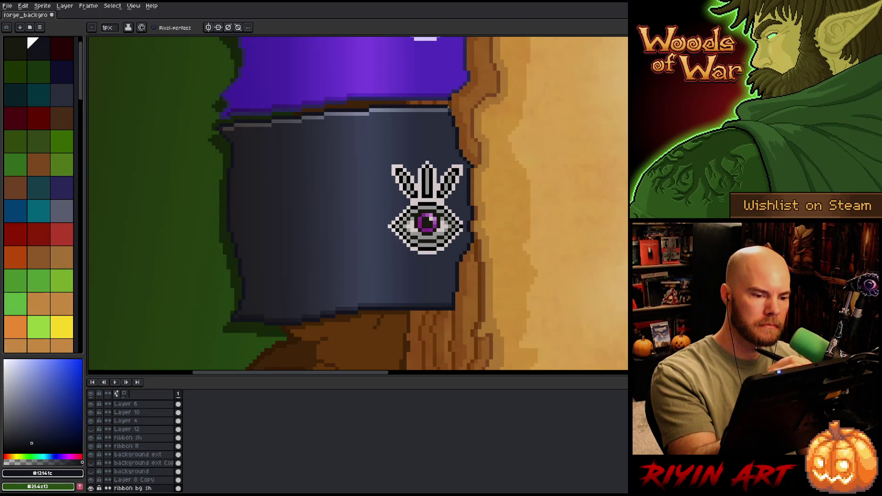
{"action": "left_click", "coordinate": [449, 107], "text": "ctrl"}
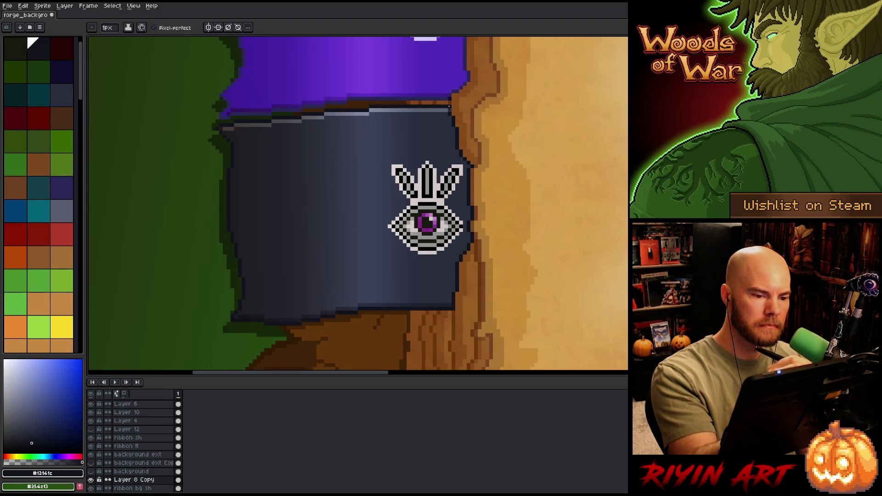
- Sample a dark navy, then move up past the red ribbon to sample the green ribbon's dark edge
{"action": "scroll", "coordinate": [451, 184], "scroll_direction": "up", "scroll_amount": 6}
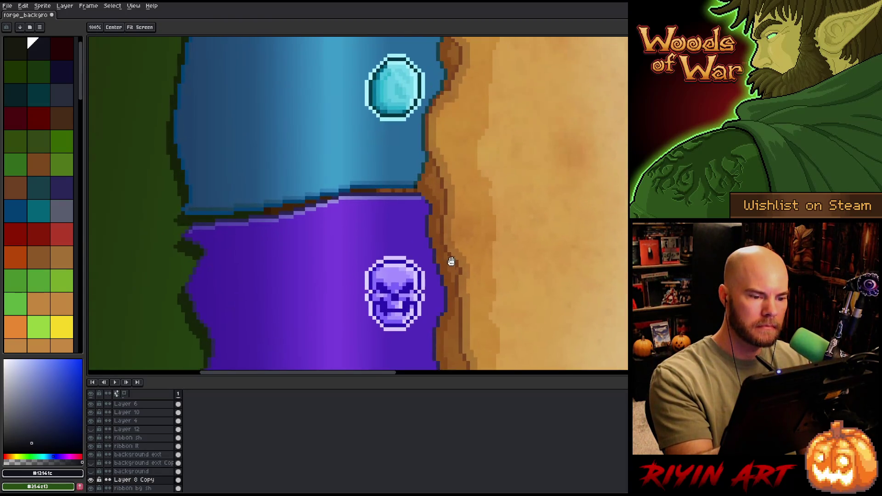
{"action": "left_click", "coordinate": [423, 197], "text": "alt"}
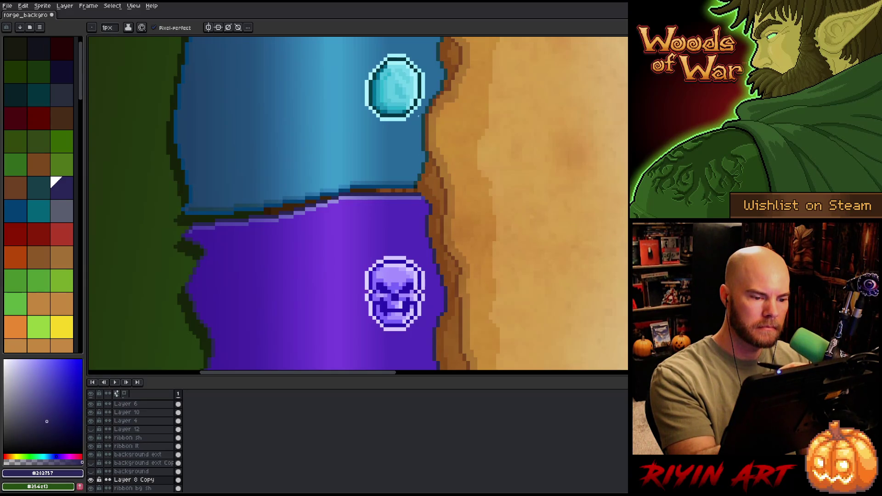
{"action": "left_click_drag", "start_coordinate": [416, 117], "coordinate": [420, 296]}
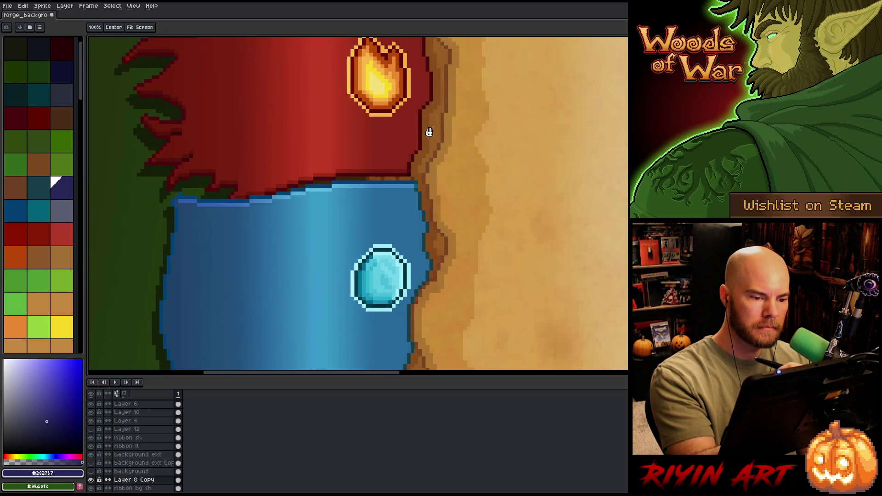
{"action": "left_click_drag", "start_coordinate": [430, 130], "coordinate": [410, 265]}
{"action": "left_click_drag", "start_coordinate": [413, 130], "coordinate": [418, 276]}
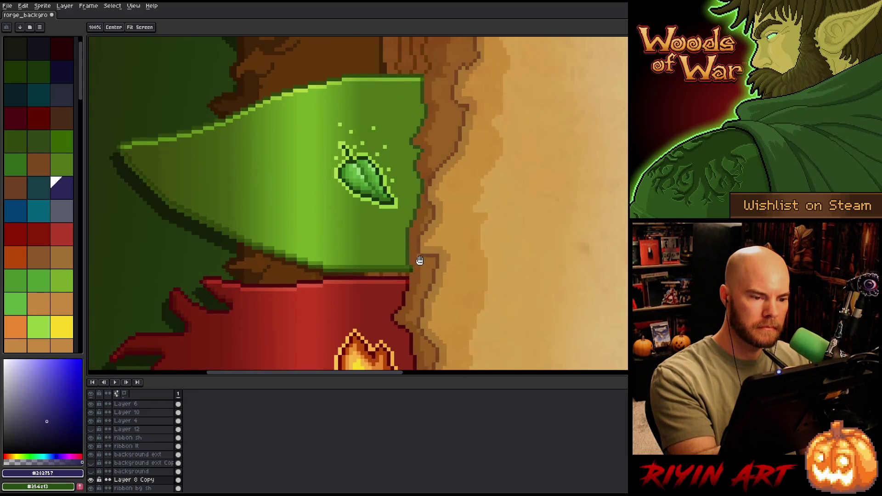
{"action": "scroll", "coordinate": [420, 261], "scroll_direction": "down", "scroll_amount": 4}
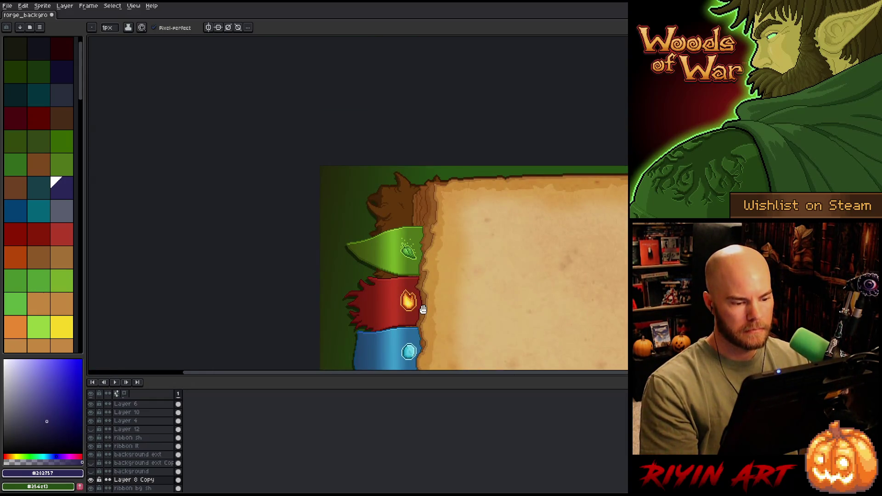
{"action": "left_click_drag", "start_coordinate": [420, 260], "coordinate": [380, 171]}
{"action": "scroll", "coordinate": [372, 179], "scroll_direction": "up", "scroll_amount": 5}
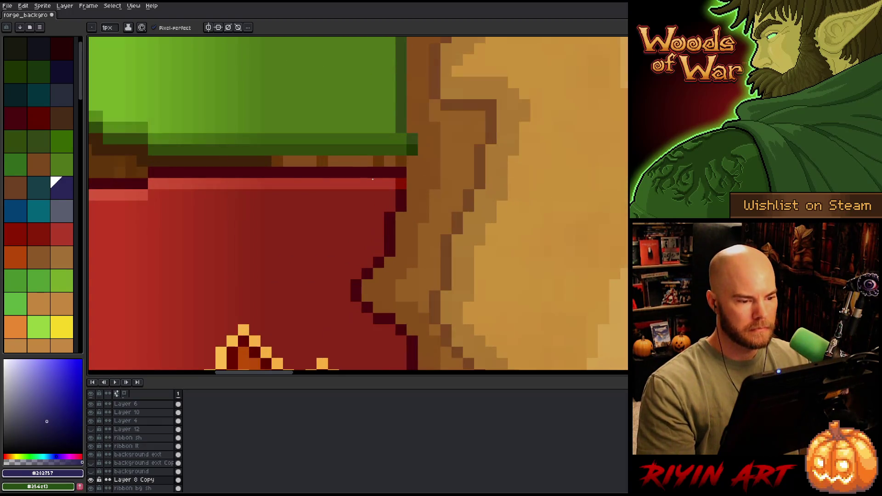
{"action": "left_click", "coordinate": [412, 140], "text": "alt"}
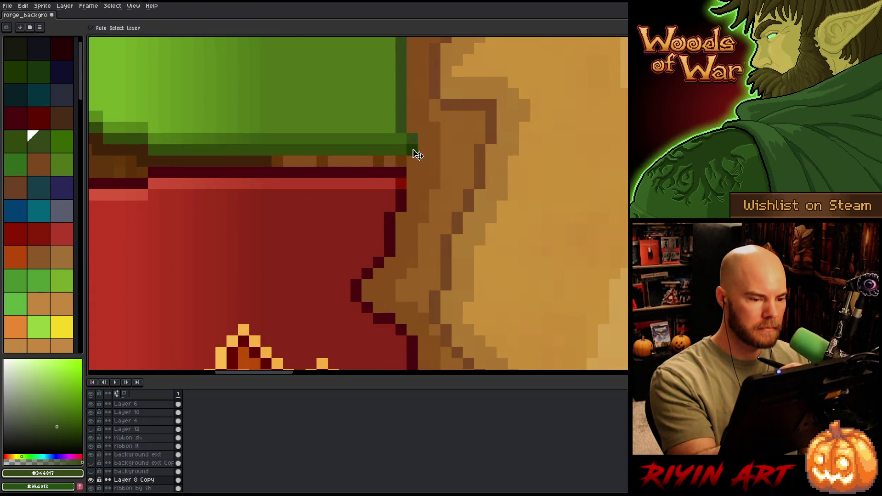
- Add dark-red pixels along the red flame ribbon's edge, then move up to the purple band
{"action": "mouse_move", "coordinate": [413, 148]}
{"action": "left_mouse_down"}
{"action": "mouse_move", "coordinate": [413, 138]}
{"action": "mouse_move", "coordinate": [419, 236]}
{"action": "mouse_move", "coordinate": [449, 256]}
{"action": "mouse_move", "coordinate": [459, 118]}
{"action": "left_mouse_up"}
{"action": "left_click", "coordinate": [444, 97], "text": "alt"}
{"action": "left_click", "coordinate": [466, 220]}
{"action": "left_click_drag", "start_coordinate": [464, 217], "coordinate": [473, 136]}
{"action": "mouse_move", "coordinate": [475, 271]}
{"action": "left_mouse_down"}
{"action": "mouse_move", "coordinate": [463, 189]}
{"action": "mouse_move", "coordinate": [462, 64]}
{"action": "left_mouse_up"}
{"action": "left_click_drag", "start_coordinate": [464, 213], "coordinate": [460, 98]}
{"action": "left_click_drag", "start_coordinate": [422, 363], "coordinate": [414, 250]}
- Sample dark teal, deeper blue and dark purple outline colours from the blue and purple ribbons
{"action": "left_click", "coordinate": [384, 260], "text": "alt"}
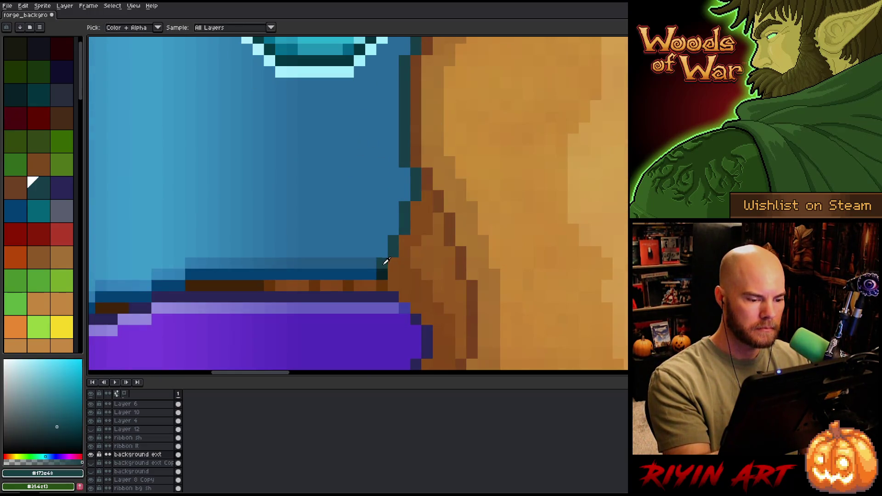
{"action": "left_click", "coordinate": [374, 271], "text": "alt"}
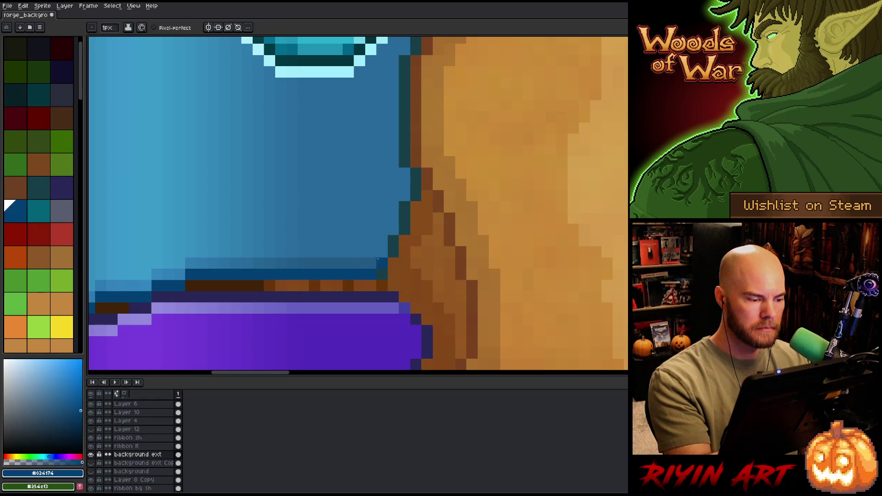
{"action": "scroll", "coordinate": [429, 220], "scroll_direction": "down", "scroll_amount": 4}
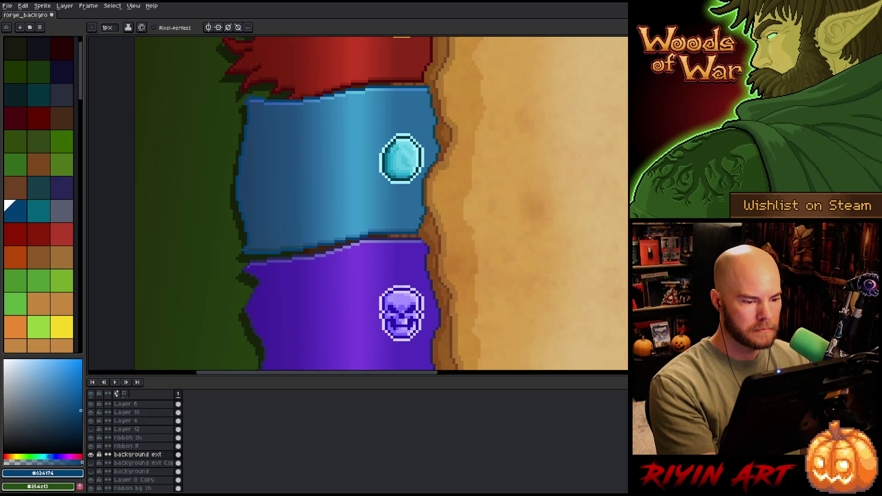
{"action": "scroll", "coordinate": [416, 230], "scroll_direction": "up", "scroll_amount": 1}
{"action": "scroll", "coordinate": [416, 230], "scroll_direction": "down", "scroll_amount": 3}
{"action": "left_click_drag", "start_coordinate": [415, 288], "coordinate": [408, 254]}
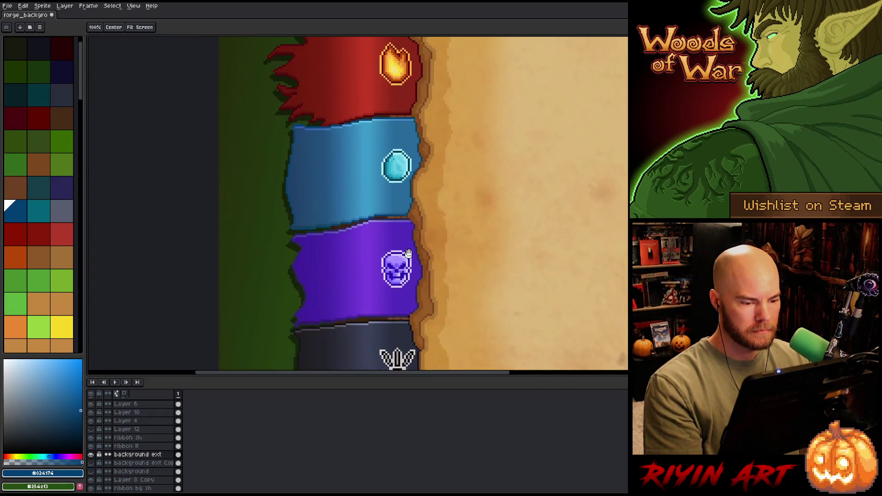
{"action": "scroll", "coordinate": [408, 255], "scroll_direction": "up", "scroll_amount": 2}
{"action": "scroll", "coordinate": [441, 256], "scroll_direction": "down", "scroll_amount": 3}
{"action": "scroll", "coordinate": [401, 229], "scroll_direction": "up", "scroll_amount": 1}
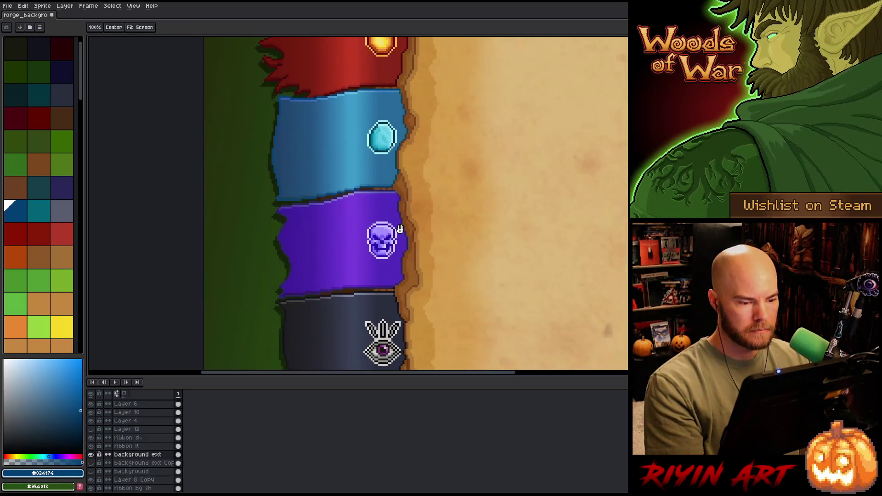
{"action": "scroll", "coordinate": [400, 189], "scroll_direction": "up", "scroll_amount": 4}
{"action": "left_click", "coordinate": [376, 234], "text": "alt"}
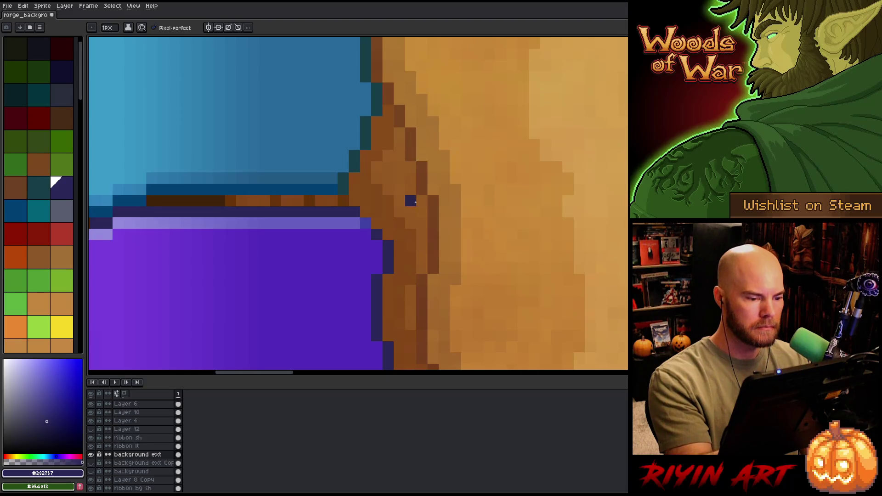
{"action": "scroll", "coordinate": [412, 258], "scroll_direction": "down", "scroll_amount": 4}
{"action": "left_click_drag", "start_coordinate": [413, 319], "coordinate": [377, 283]}
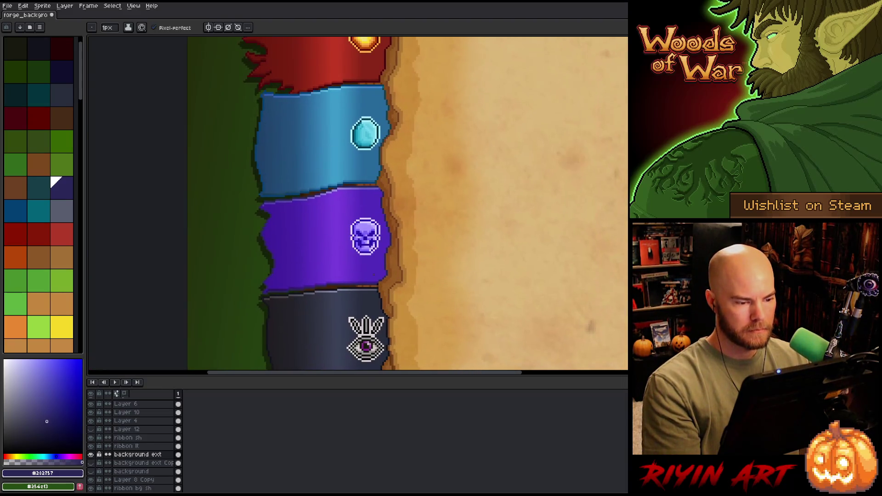
{"action": "scroll", "coordinate": [374, 196], "scroll_direction": "up", "scroll_amount": 5}
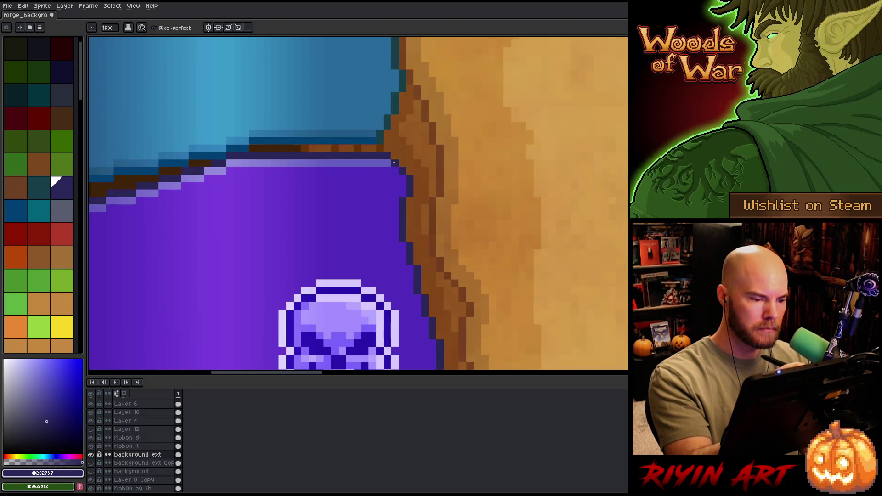
- Pencil dark outline pixels along the blue/purple banner seam, adjusting the sampled shades
{"action": "key", "text": "i"}
{"action": "left_click", "coordinate": [389, 162]}
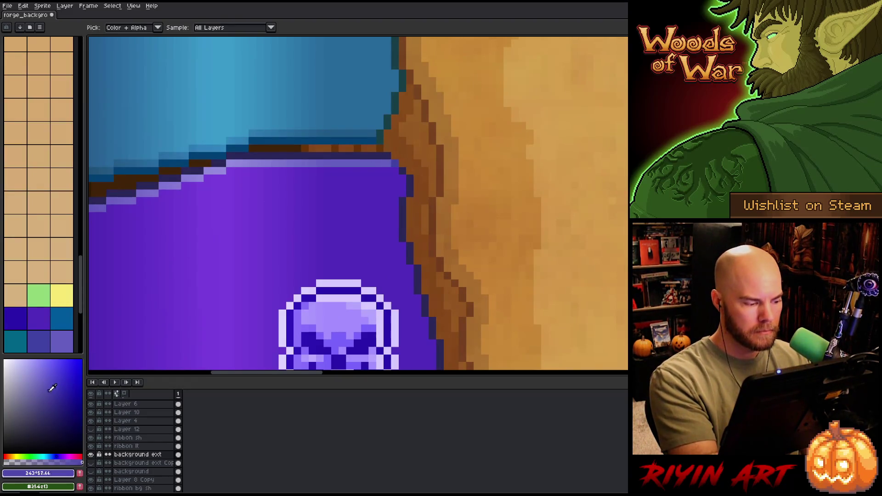
{"action": "left_click", "coordinate": [51, 399]}
{"action": "key", "text": "b"}
{"action": "left_click", "coordinate": [65, 420]}
{"action": "left_click", "coordinate": [395, 164]}
{"action": "left_click", "coordinate": [58, 404]}
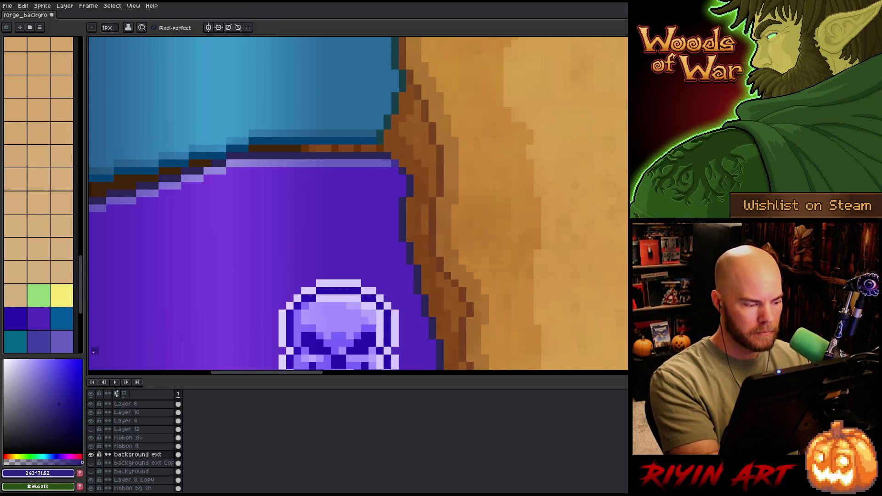
{"action": "key", "text": "i"}
{"action": "left_click", "coordinate": [405, 165]}
{"action": "left_click", "coordinate": [45, 409]}
{"action": "key", "text": "b"}
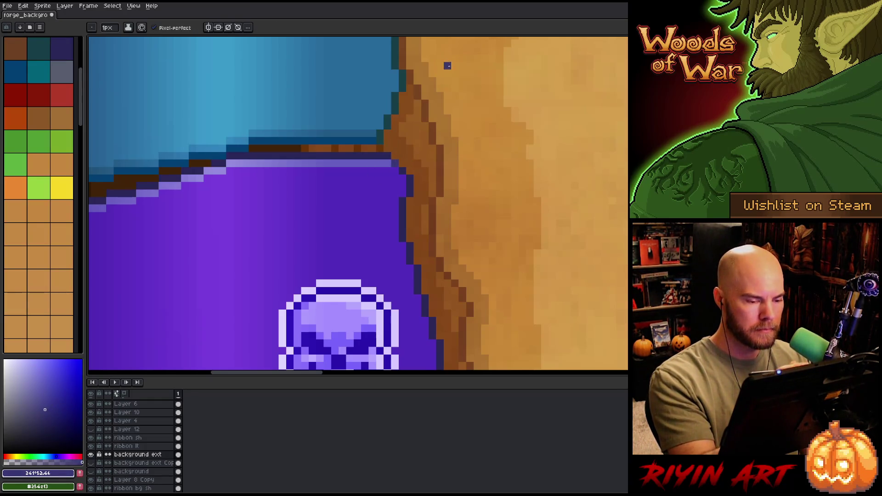
- Pan down past the skull to the dark banner's eye emblem, then zoom out to the whole book
{"action": "scroll", "coordinate": [449, 256], "scroll_direction": "down", "scroll_amount": 5}
{"action": "left_click_drag", "start_coordinate": [436, 327], "coordinate": [457, 203]}
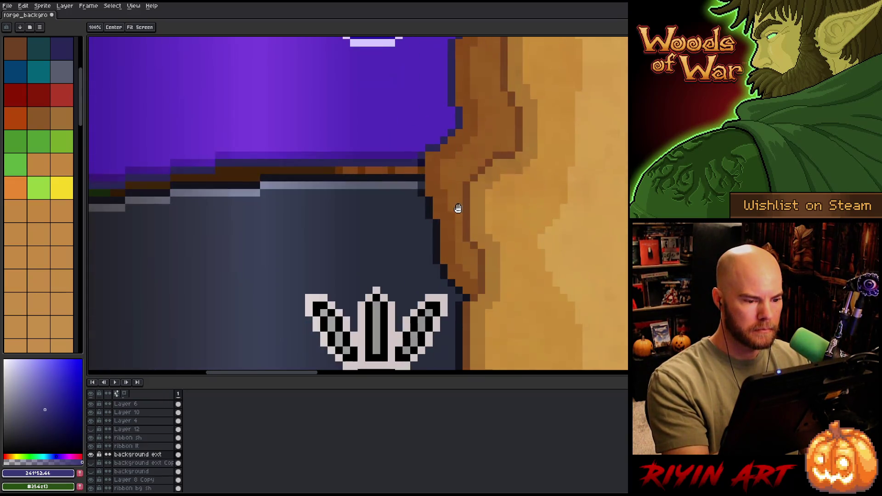
{"action": "left_click_drag", "start_coordinate": [483, 282], "coordinate": [480, 143]}
{"action": "left_click_drag", "start_coordinate": [479, 254], "coordinate": [493, 89]}
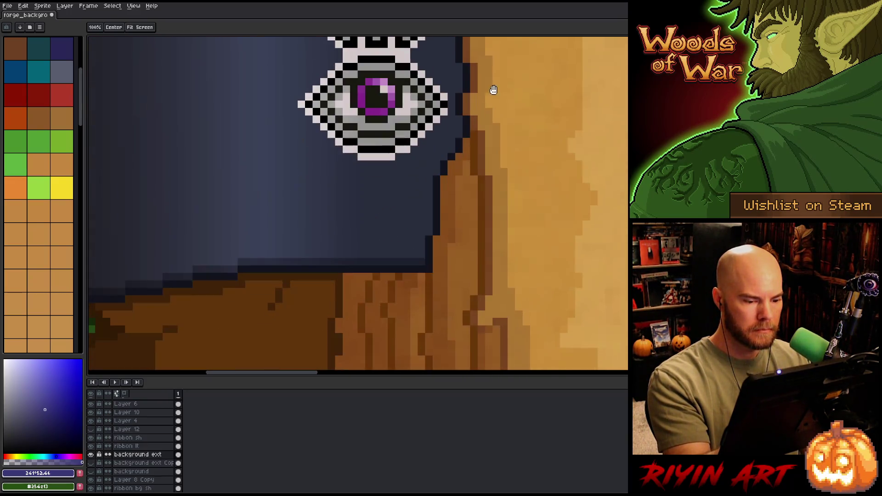
{"action": "left_click_drag", "start_coordinate": [447, 286], "coordinate": [455, 123]}
{"action": "scroll", "coordinate": [435, 261], "scroll_direction": "down", "scroll_amount": 2}
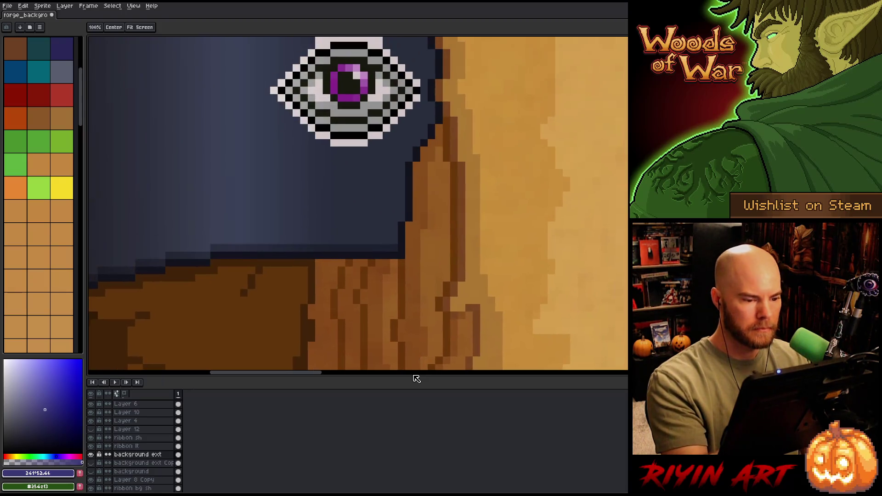
{"action": "scroll", "coordinate": [415, 262], "scroll_direction": "down", "scroll_amount": 2}
{"action": "left_click_drag", "start_coordinate": [415, 262], "coordinate": [387, 305]}
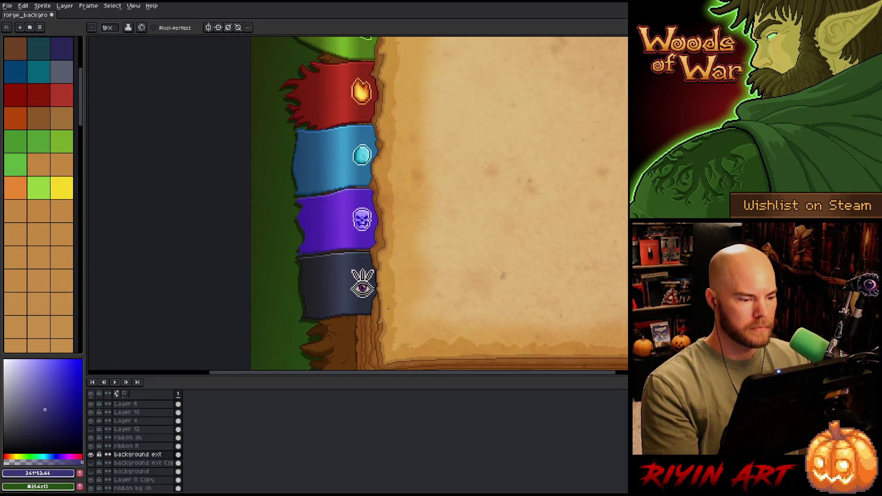
- Make texture 3 Copy the working layer and add a new empty layer above it
{"action": "scroll", "coordinate": [376, 256], "scroll_direction": "down", "scroll_amount": 3}
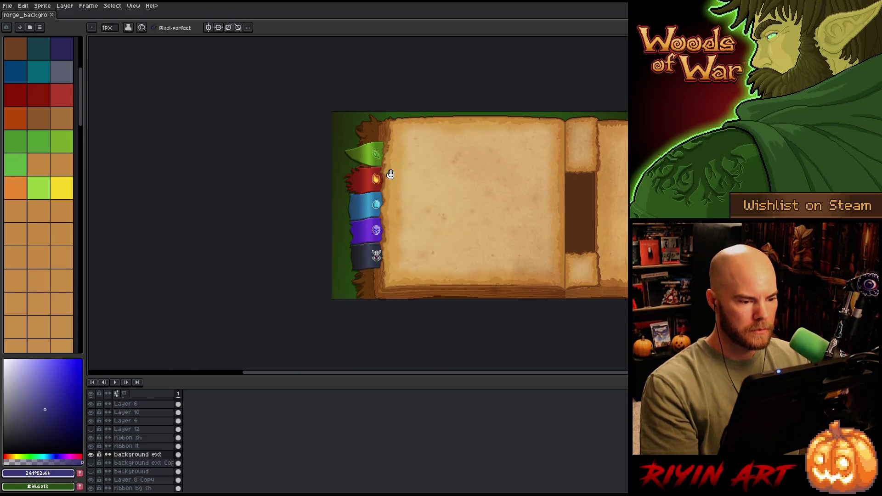
{"action": "left_click_drag", "start_coordinate": [388, 174], "coordinate": [354, 188]}
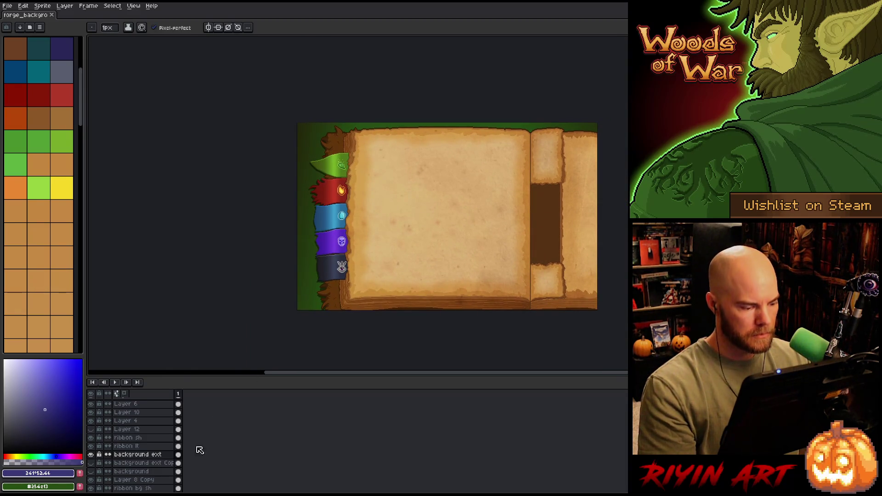
{"action": "left_click", "coordinate": [179, 430], "text": "ctrl"}
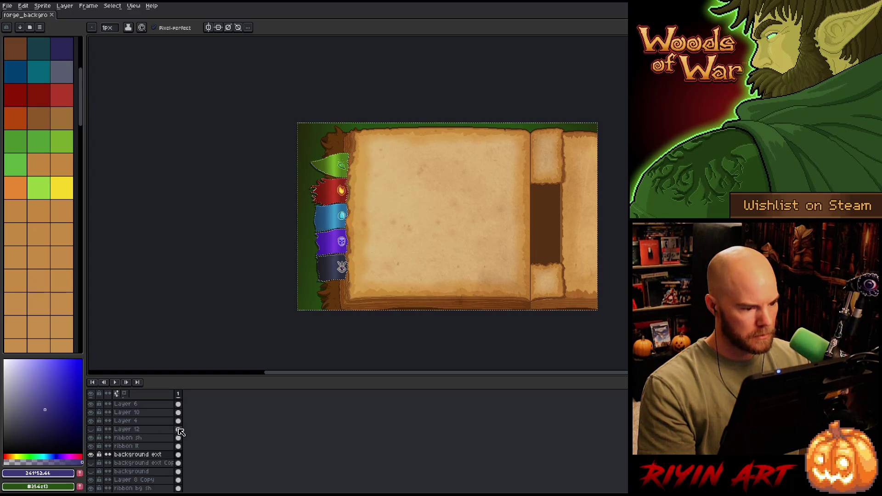
{"action": "key", "text": "ctrl+d"}
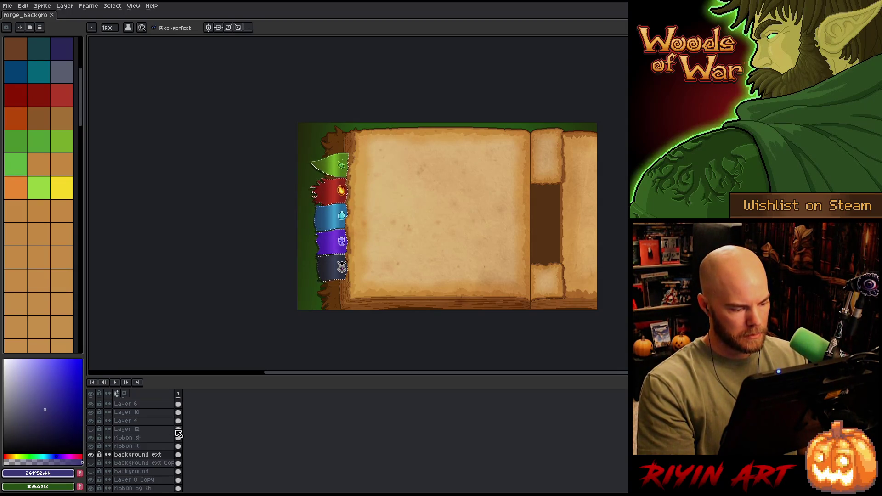
{"action": "scroll", "coordinate": [177, 435], "scroll_direction": "up", "scroll_amount": 5}
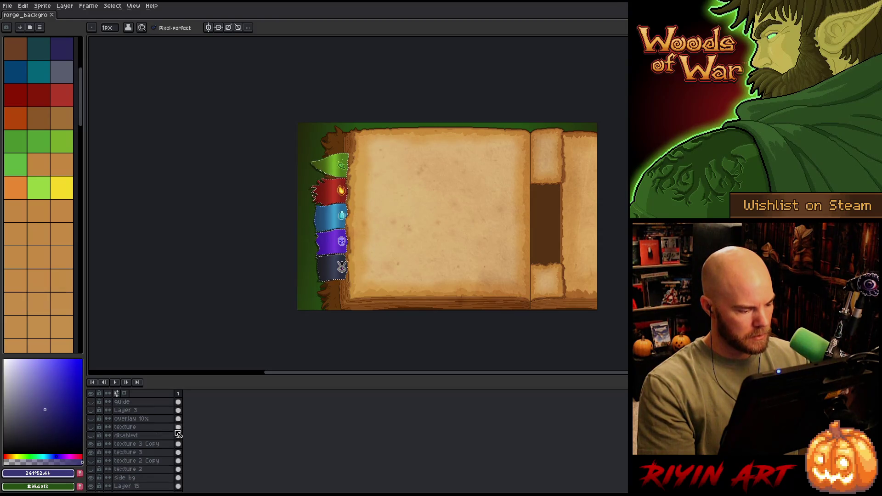
{"action": "left_click", "coordinate": [139, 444]}
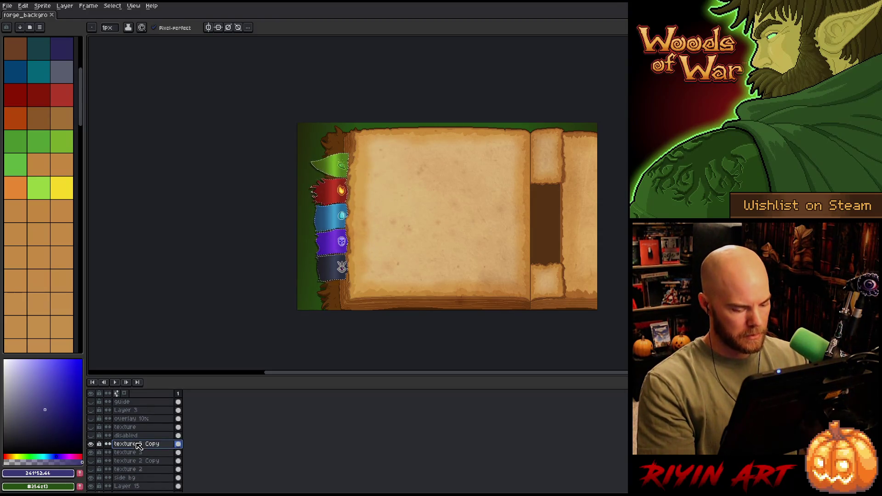
{"action": "key", "text": "shift+n"}
- Select all five banner shapes and fill them solid white on another new layer
{"action": "key", "text": "ctrl+t"}
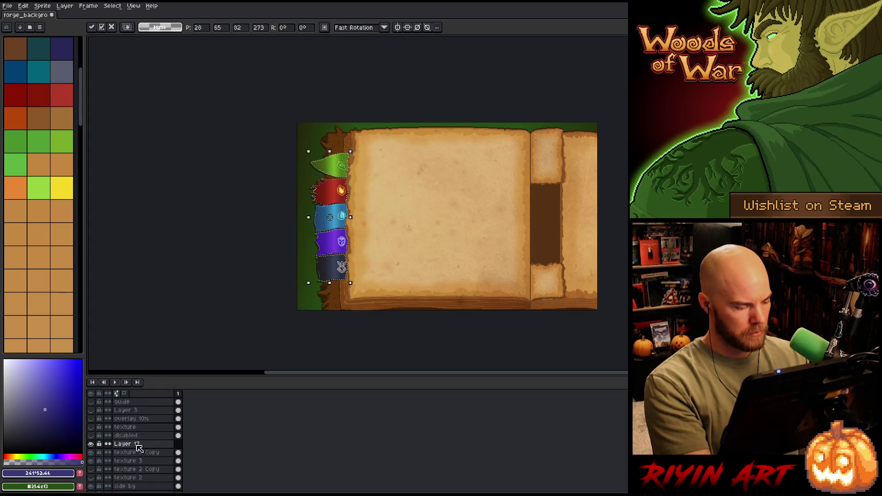
{"action": "key", "text": "shift+n"}
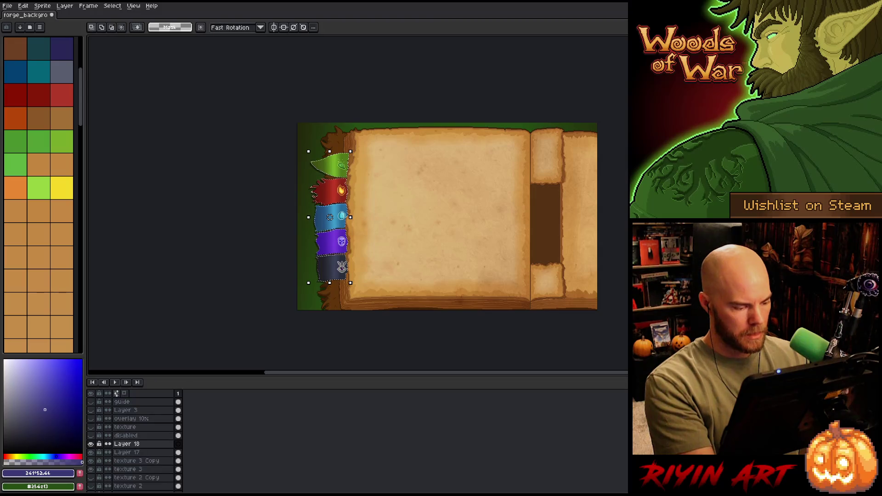
{"action": "key", "text": "f"}
{"action": "key", "text": "ctrl+d"}
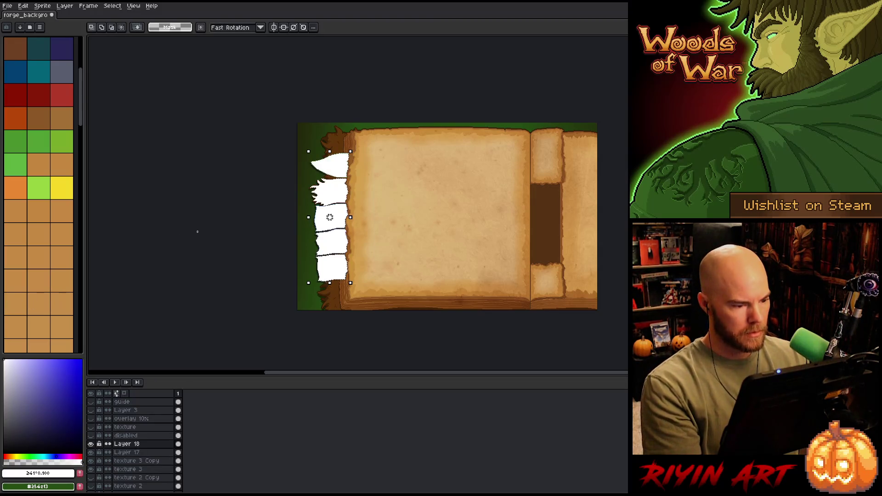
{"action": "key", "text": "i"}
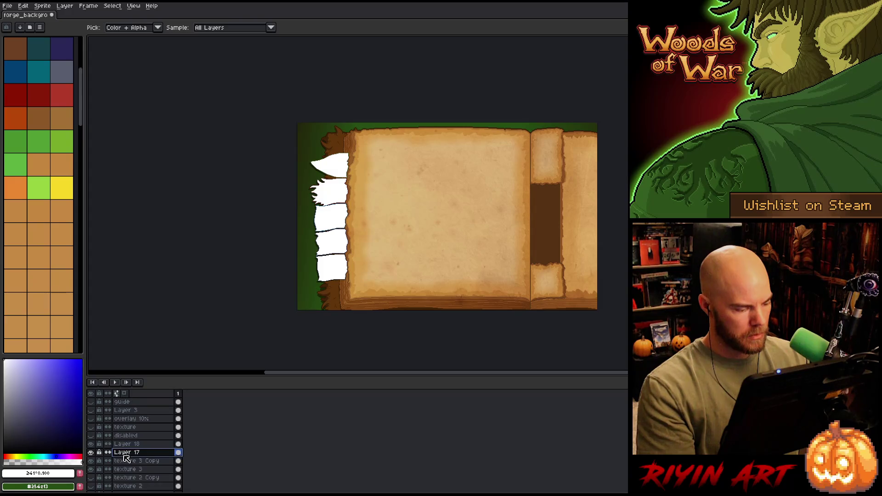
{"action": "double_click", "coordinate": [127, 444]}
- Set the white layer's blend mode to Color so the banners render greyscale
{"action": "left_click", "coordinate": [170, 348]}
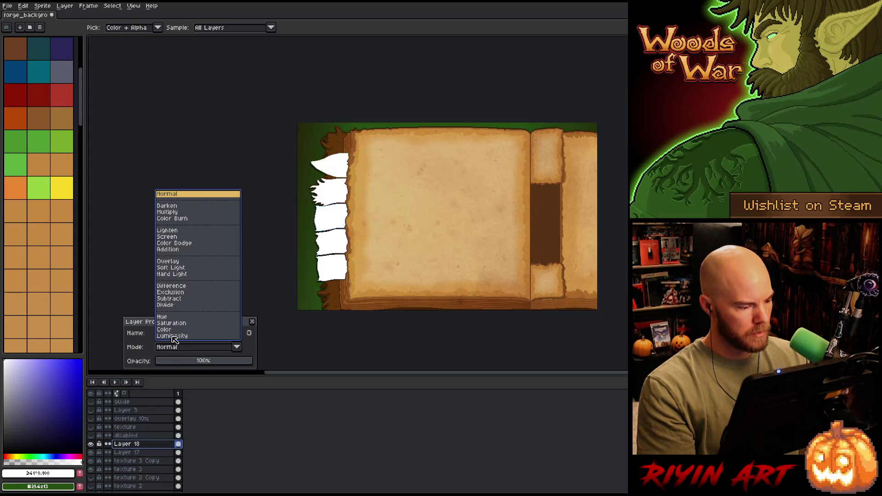
{"action": "left_click", "coordinate": [175, 330]}
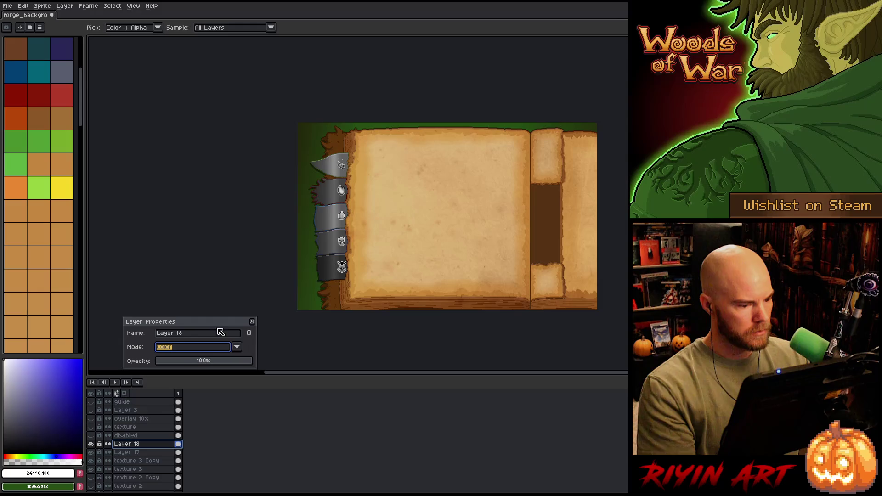
{"action": "left_click", "coordinate": [253, 322]}
{"action": "scroll", "coordinate": [343, 225], "scroll_direction": "up", "scroll_amount": 3}
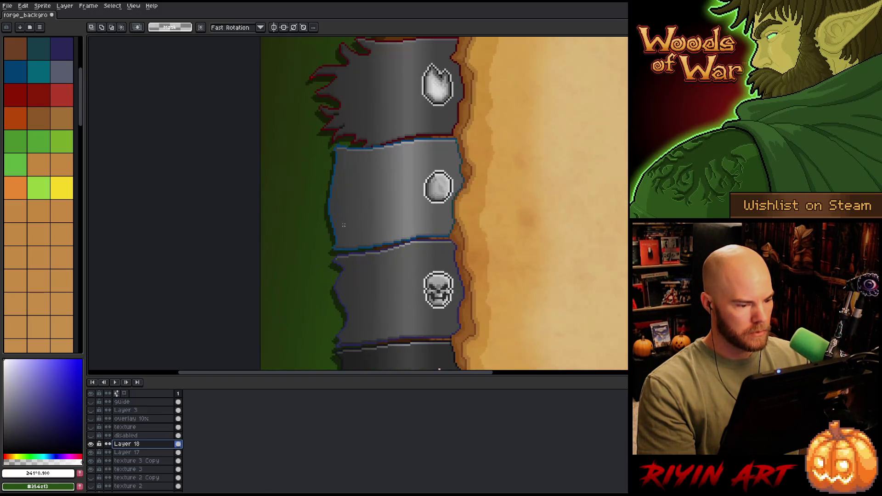
{"action": "left_click_drag", "start_coordinate": [379, 191], "coordinate": [310, 276]}
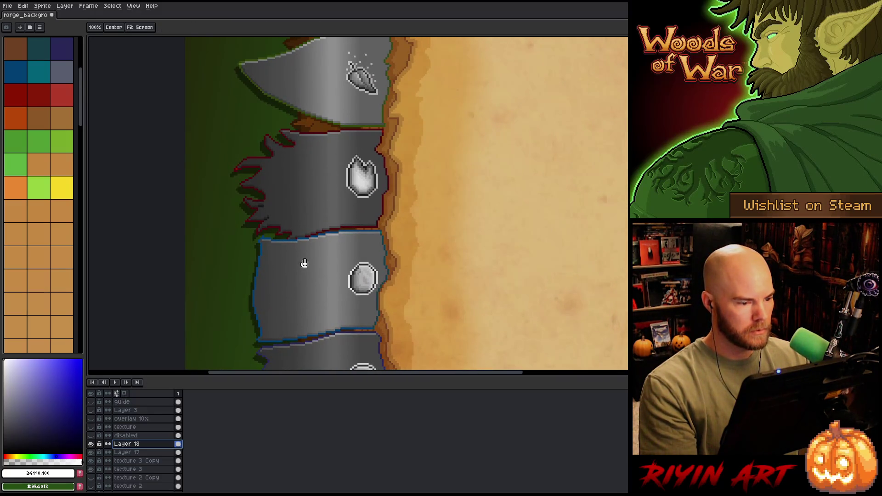
{"action": "scroll", "coordinate": [324, 226], "scroll_direction": "down", "scroll_amount": 2}
{"action": "scroll", "coordinate": [345, 127], "scroll_direction": "up", "scroll_amount": 4}
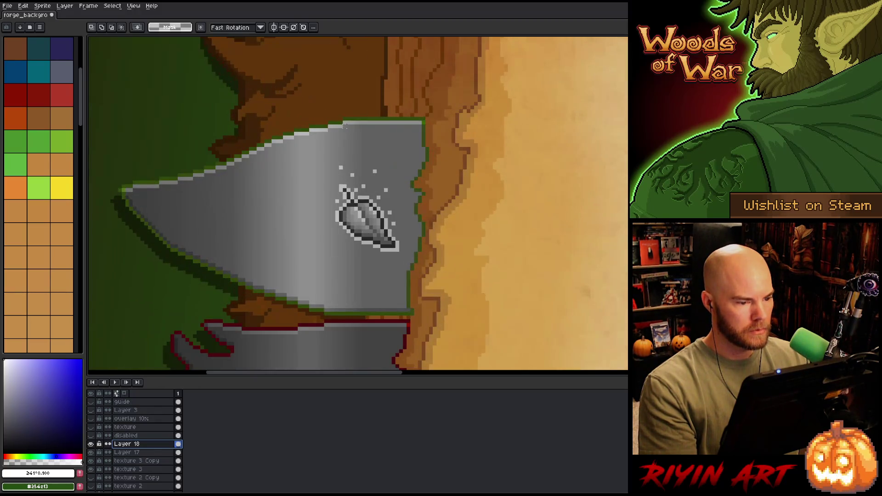
{"action": "scroll", "coordinate": [345, 126], "scroll_direction": "down", "scroll_amount": 3}
{"action": "scroll", "coordinate": [345, 138], "scroll_direction": "up", "scroll_amount": 2}
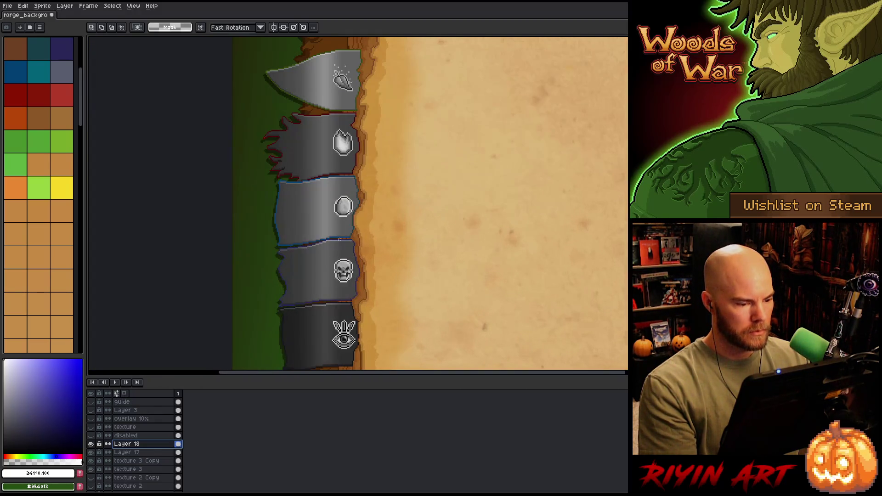
{"action": "scroll", "coordinate": [292, 214], "scroll_direction": "up", "scroll_amount": 2}
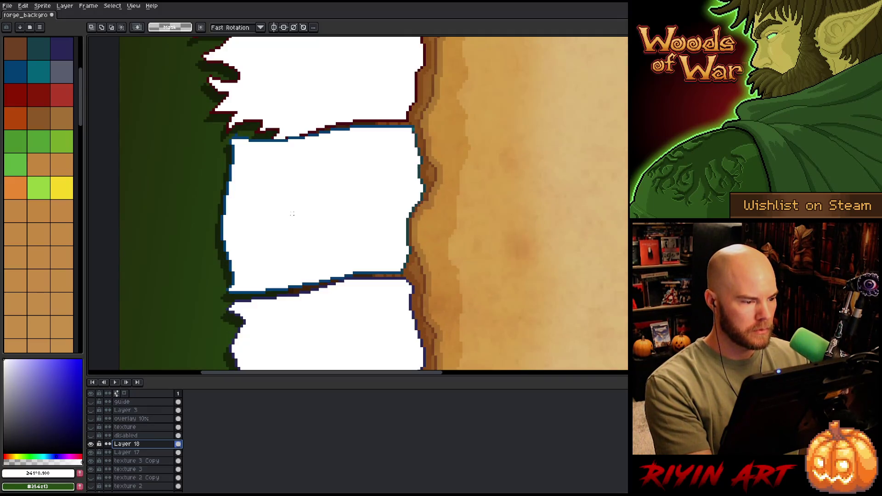
- Restore the greyscale look and select the middle banner's pixels on the disabled layer
{"action": "key", "text": "ctrl+z"}
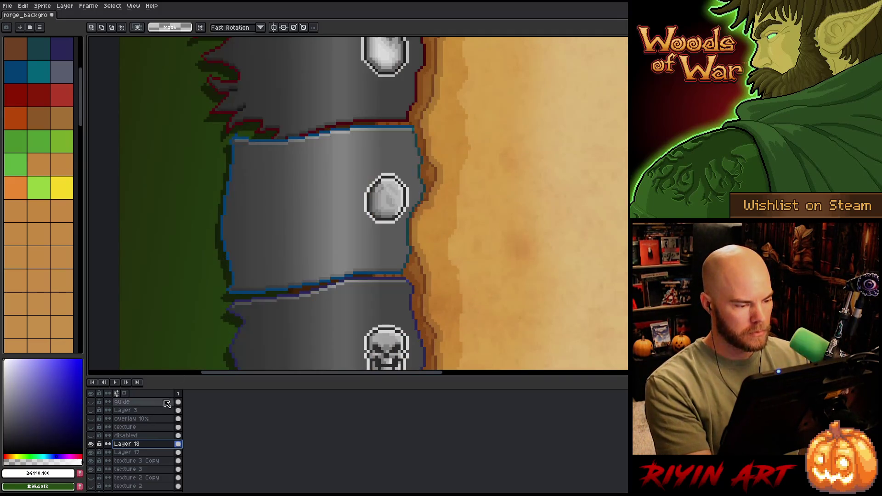
{"action": "left_click", "coordinate": [179, 436]}
{"action": "left_click", "coordinate": [178, 436], "text": "ctrl"}
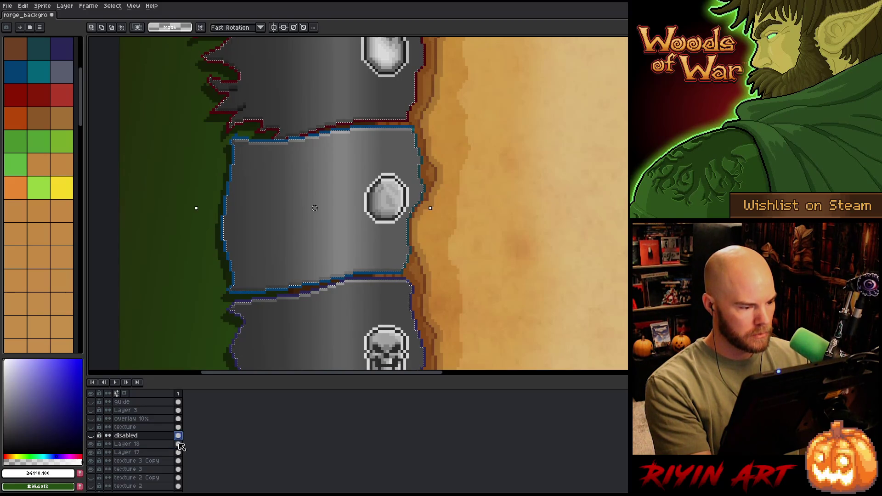
- Expand the middle banner's selection with the Circle brush shape via Select > Modify > Expand
{"action": "left_click", "coordinate": [112, 6]}
{"action": "mouse_move", "coordinate": [119, 57]}
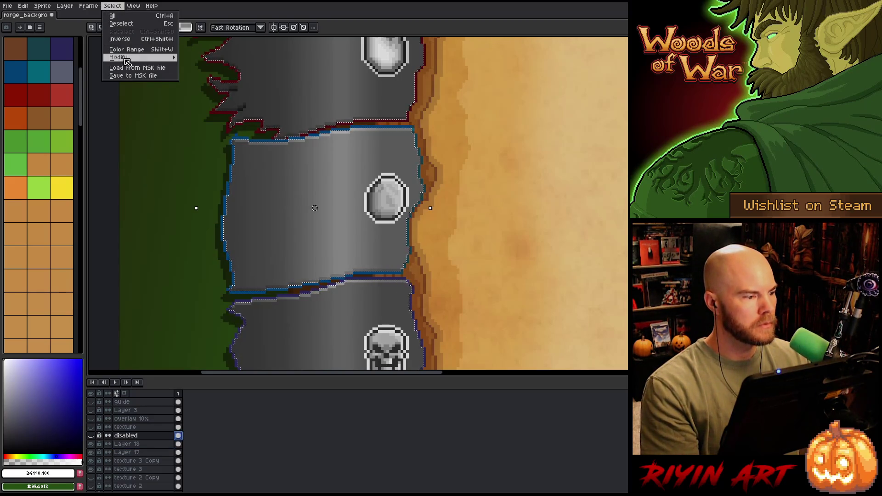
{"action": "left_click", "coordinate": [195, 65]}
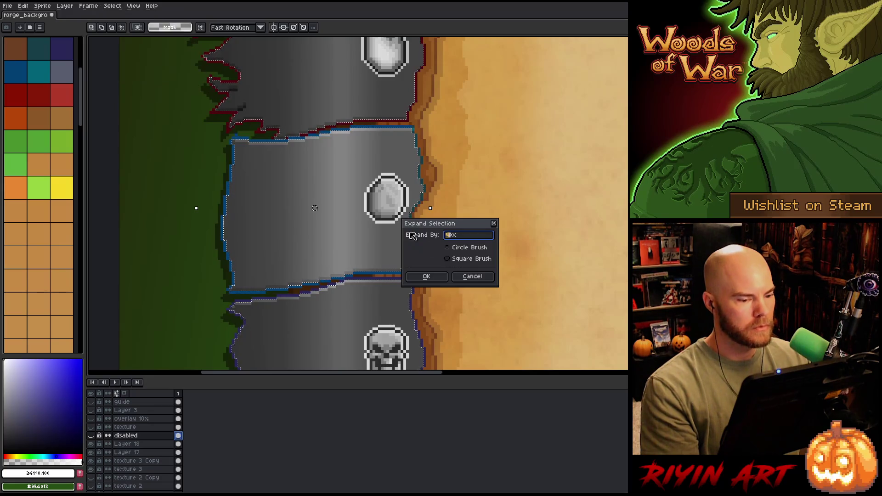
{"action": "left_click", "coordinate": [453, 248]}
{"action": "key", "text": "Return"}
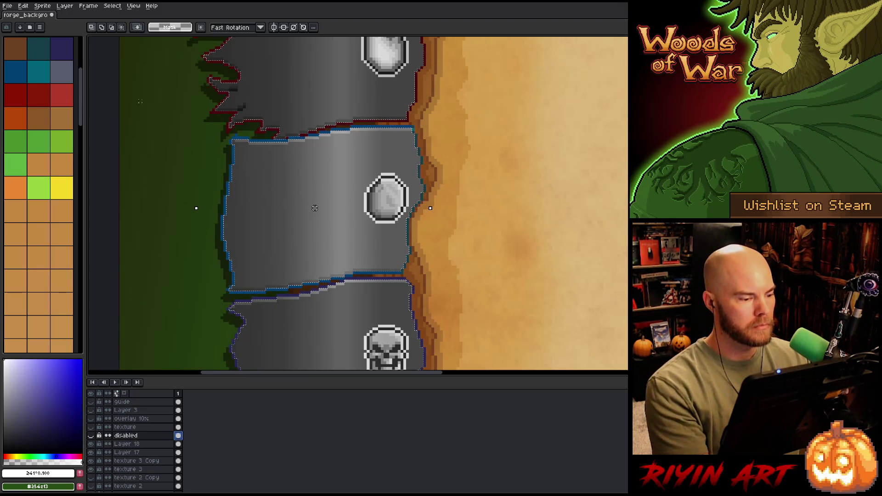
- Hide the selection edges and apply the Outline effect to the middle banner
{"action": "left_click", "coordinate": [134, 6]}
{"action": "left_click", "coordinate": [137, 9]}
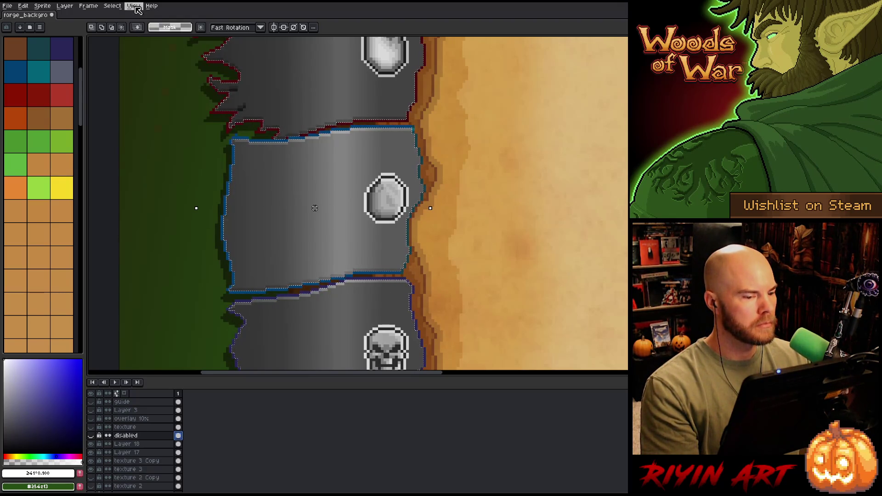
{"action": "key", "text": "ctrl+d"}
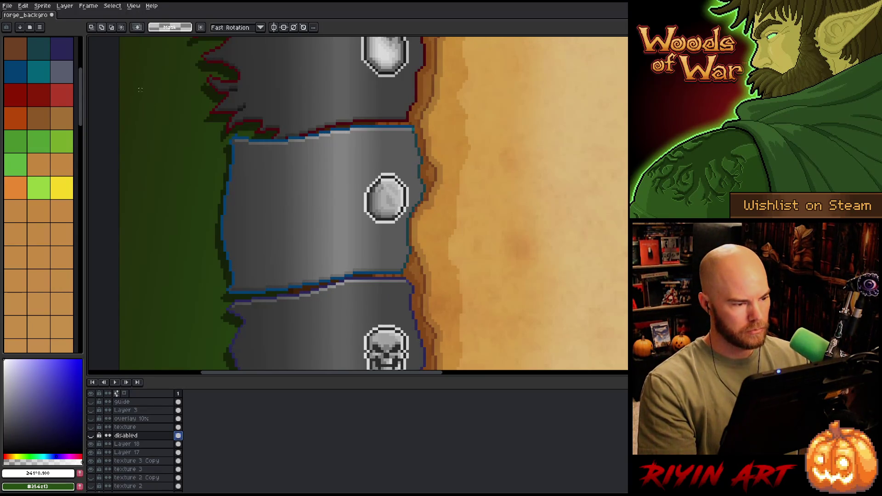
{"action": "key", "text": "shift+o"}
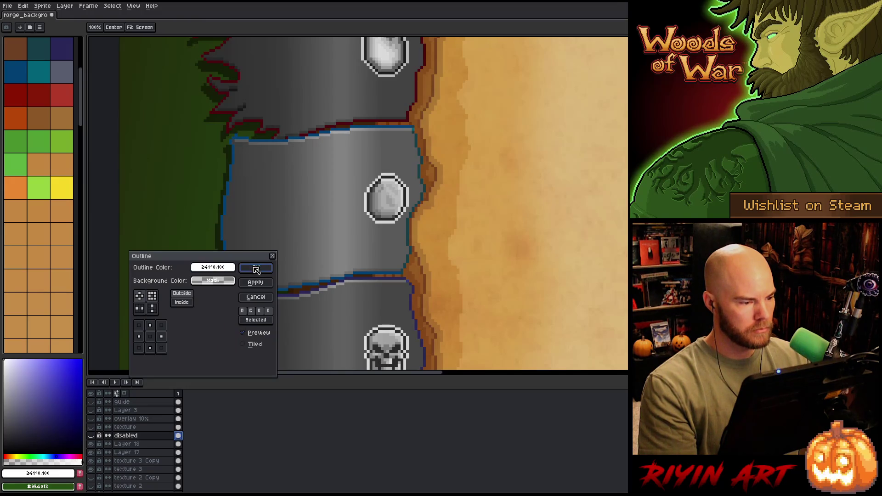
{"action": "left_click", "coordinate": [253, 267]}
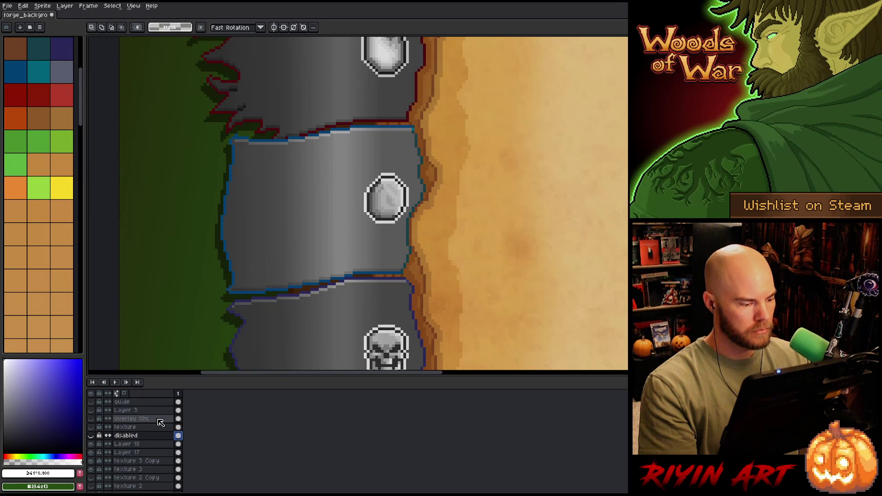
{"action": "left_click", "coordinate": [137, 444]}
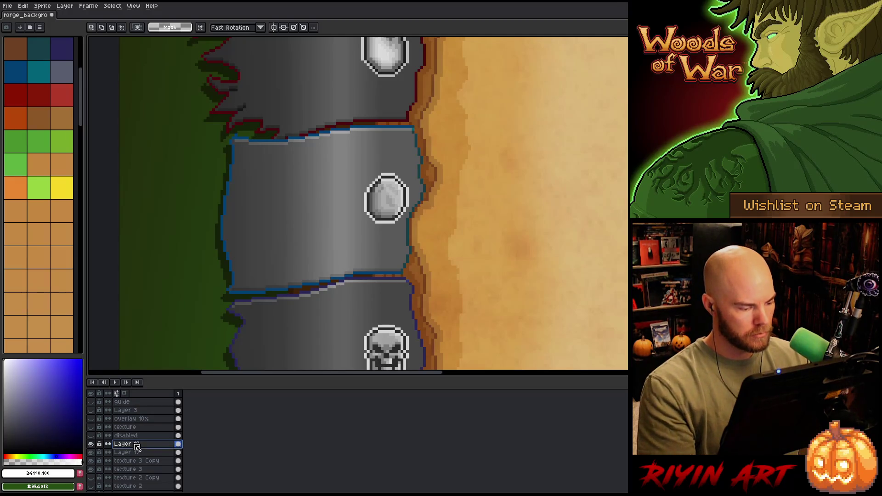
- Apply the Outline effect to Layer 18 using the top-left matrix option
{"action": "key", "text": "shift+o"}
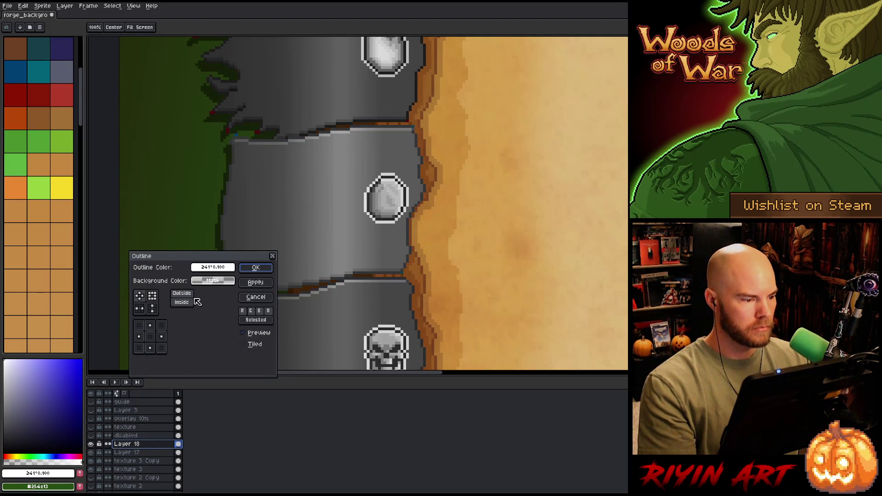
{"action": "left_click", "coordinate": [140, 297]}
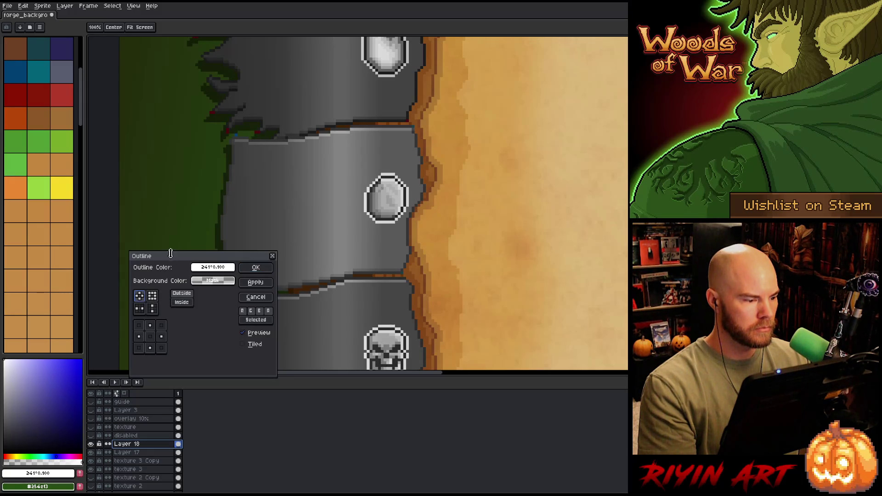
{"action": "mouse_move", "coordinate": [180, 265]}
{"action": "left_mouse_down"}
{"action": "mouse_move", "coordinate": [419, 204]}
{"action": "mouse_move", "coordinate": [451, 231]}
{"action": "mouse_move", "coordinate": [519, 250]}
{"action": "mouse_move", "coordinate": [445, 244]}
{"action": "left_mouse_up"}
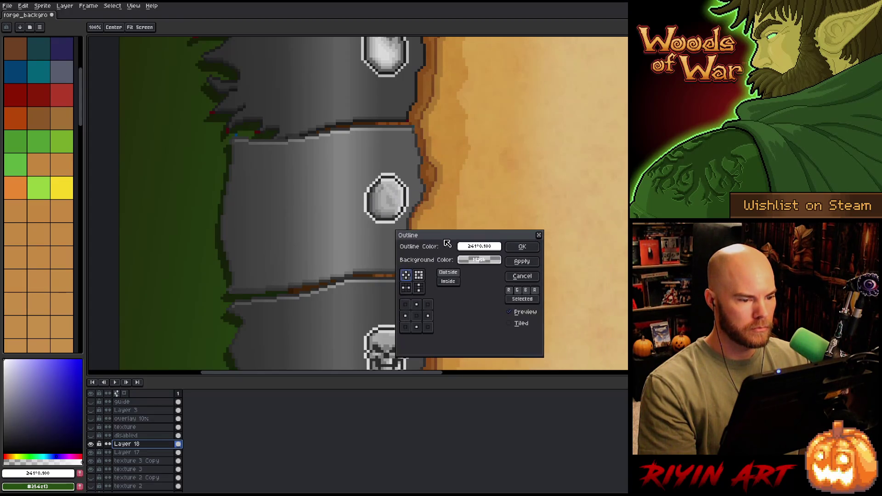
{"action": "left_click", "coordinate": [520, 246]}
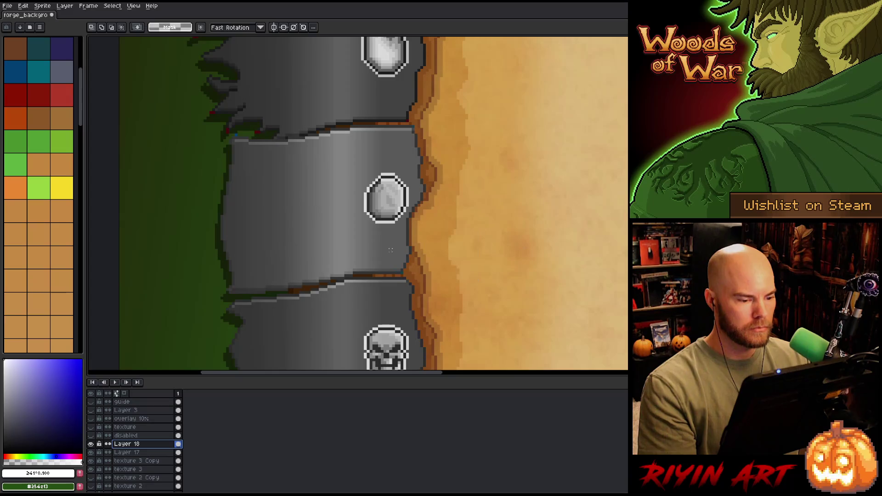
{"action": "left_click_drag", "start_coordinate": [320, 170], "coordinate": [374, 281]}
{"action": "left_click_drag", "start_coordinate": [363, 240], "coordinate": [321, 225]}
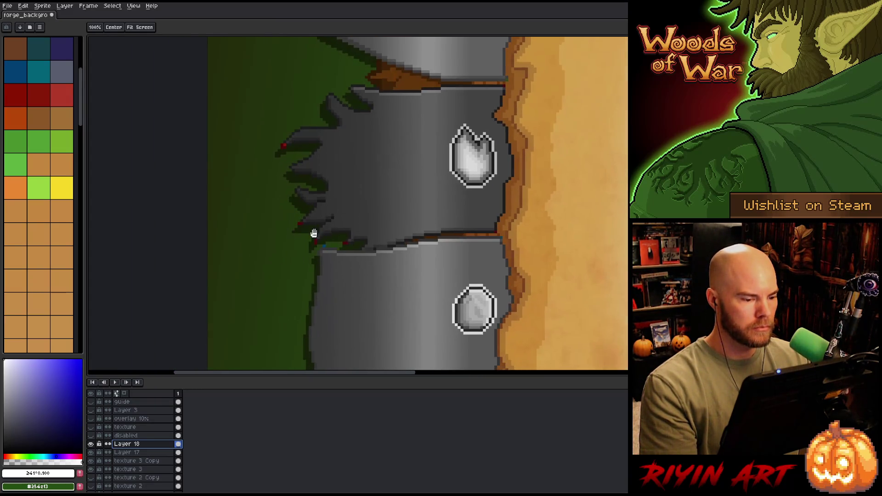
- Paint over the stray blue outline pixel in dark green and scan nearby banner edges
{"action": "scroll", "coordinate": [427, 211], "scroll_direction": "up", "scroll_amount": 3}
{"action": "left_click", "coordinate": [427, 205]}
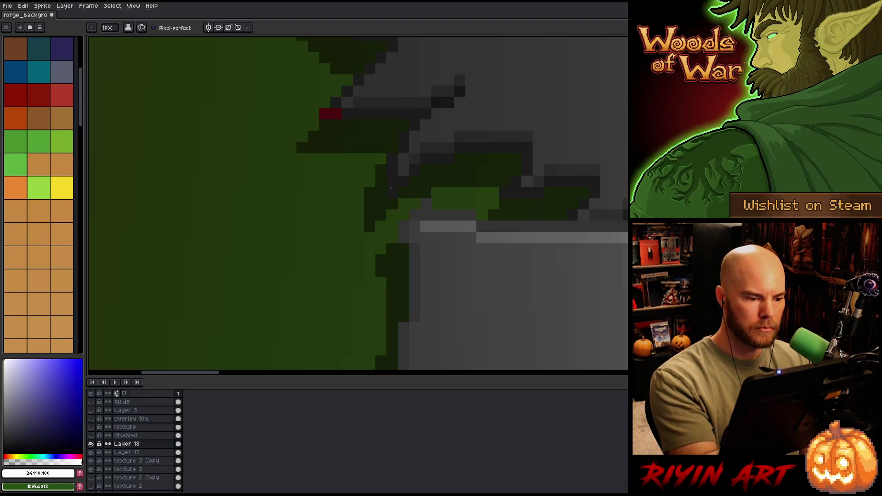
{"action": "mouse_move", "coordinate": [320, 114]}
{"action": "left_mouse_down"}
{"action": "mouse_move", "coordinate": [433, 191]}
{"action": "mouse_move", "coordinate": [427, 296]}
{"action": "mouse_move", "coordinate": [251, 241]}
{"action": "mouse_move", "coordinate": [395, 181]}
{"action": "mouse_move", "coordinate": [430, 284]}
{"action": "mouse_move", "coordinate": [360, 299]}
{"action": "left_mouse_up"}
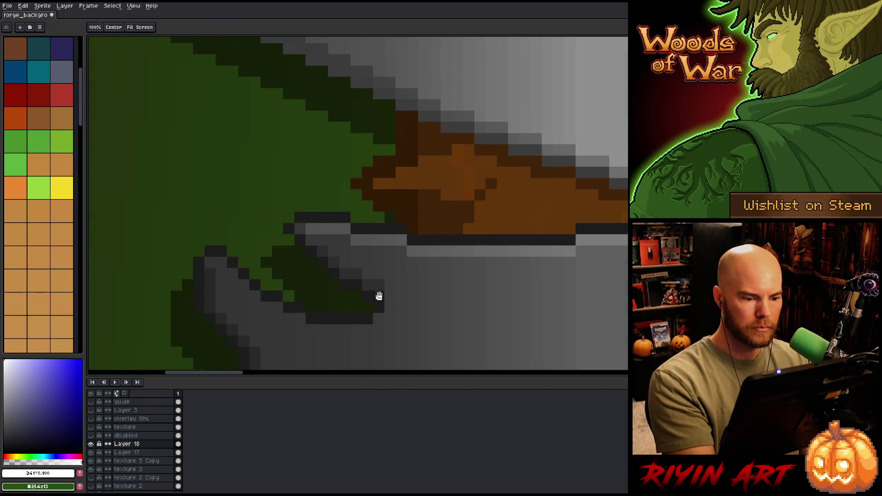
{"action": "scroll", "coordinate": [331, 321], "scroll_direction": "up", "scroll_amount": 1}
{"action": "left_click_drag", "start_coordinate": [569, 303], "coordinate": [357, 297]}
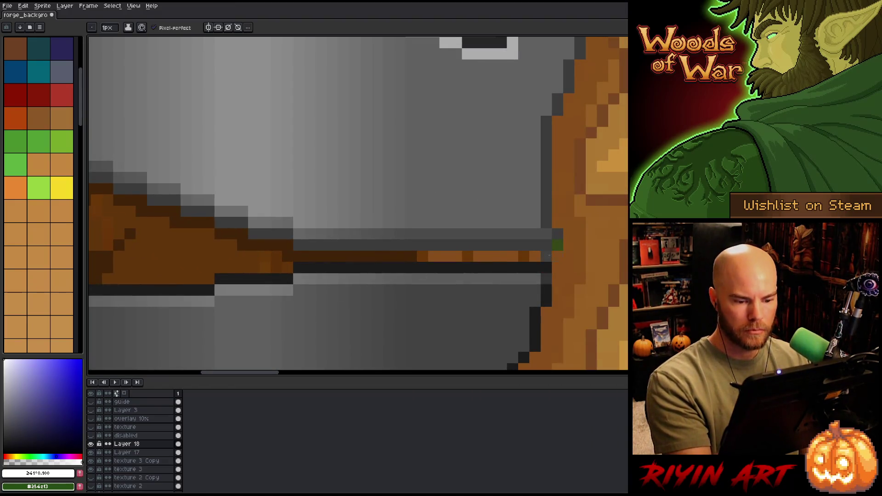
{"action": "mouse_move", "coordinate": [447, 173]}
{"action": "left_mouse_down"}
{"action": "mouse_move", "coordinate": [360, 178]}
{"action": "mouse_move", "coordinate": [558, 305]}
{"action": "mouse_move", "coordinate": [382, 282]}
{"action": "mouse_move", "coordinate": [328, 214]}
{"action": "left_mouse_up"}
{"action": "mouse_move", "coordinate": [367, 191]}
{"action": "left_mouse_down"}
{"action": "mouse_move", "coordinate": [229, 331]}
{"action": "mouse_move", "coordinate": [535, 252]}
{"action": "mouse_move", "coordinate": [512, 148]}
{"action": "mouse_move", "coordinate": [524, 274]}
{"action": "mouse_move", "coordinate": [522, 91]}
{"action": "mouse_move", "coordinate": [502, 232]}
{"action": "mouse_move", "coordinate": [415, 208]}
{"action": "left_mouse_up"}
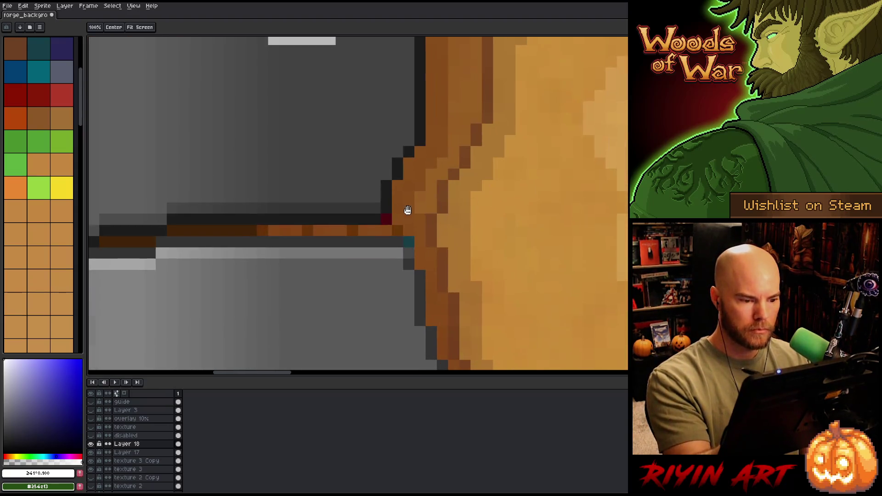
- Check the remaining banner edges past the flame, skull and eye icons, ending on the whole book
{"action": "mouse_move", "coordinate": [444, 257]}
{"action": "left_mouse_down"}
{"action": "mouse_move", "coordinate": [490, 242]}
{"action": "mouse_move", "coordinate": [497, 262]}
{"action": "mouse_move", "coordinate": [401, 134]}
{"action": "mouse_move", "coordinate": [490, 296]}
{"action": "mouse_move", "coordinate": [485, 171]}
{"action": "mouse_move", "coordinate": [406, 111]}
{"action": "left_mouse_up"}
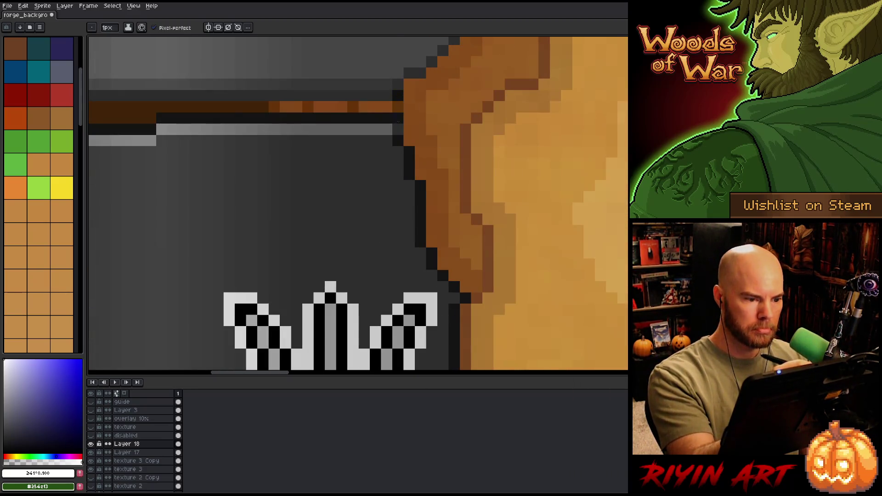
{"action": "mouse_move", "coordinate": [459, 206]}
{"action": "left_mouse_down"}
{"action": "mouse_move", "coordinate": [485, 241]}
{"action": "mouse_move", "coordinate": [490, 119]}
{"action": "left_mouse_up"}
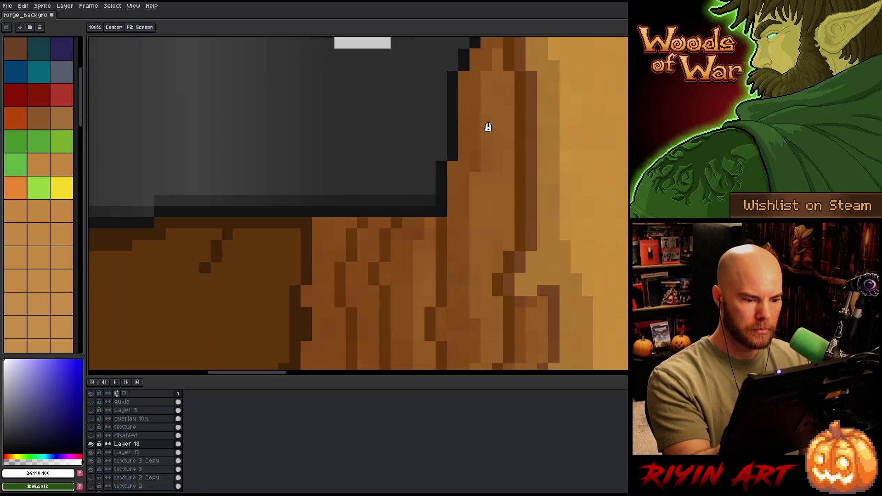
{"action": "mouse_move", "coordinate": [236, 236]}
{"action": "left_mouse_down"}
{"action": "mouse_move", "coordinate": [591, 191]}
{"action": "mouse_move", "coordinate": [463, 268]}
{"action": "mouse_move", "coordinate": [485, 310]}
{"action": "mouse_move", "coordinate": [475, 362]}
{"action": "mouse_move", "coordinate": [461, 325]}
{"action": "mouse_move", "coordinate": [422, 308]}
{"action": "mouse_move", "coordinate": [422, 299]}
{"action": "mouse_move", "coordinate": [614, 334]}
{"action": "mouse_move", "coordinate": [500, 302]}
{"action": "mouse_move", "coordinate": [475, 282]}
{"action": "mouse_move", "coordinate": [467, 247]}
{"action": "mouse_move", "coordinate": [461, 293]}
{"action": "left_mouse_up"}
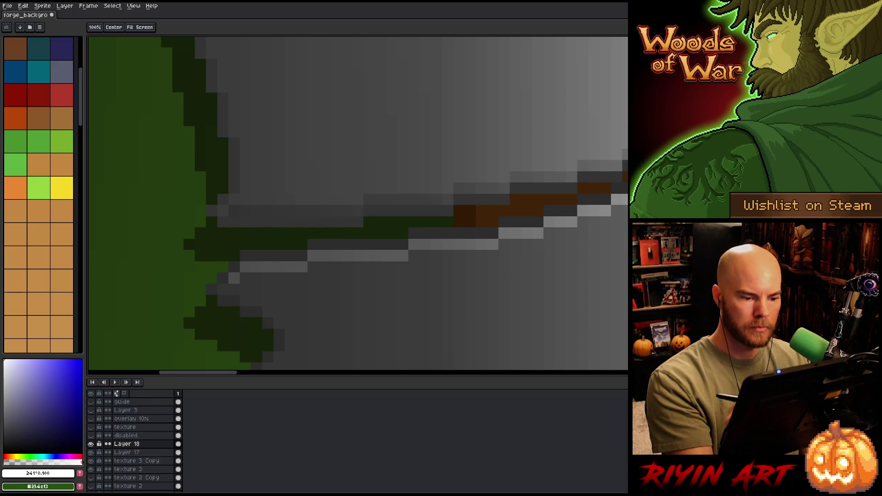
{"action": "mouse_move", "coordinate": [612, 232]}
{"action": "left_mouse_down"}
{"action": "mouse_move", "coordinate": [548, 311]}
{"action": "mouse_move", "coordinate": [422, 360]}
{"action": "left_mouse_up"}
{"action": "left_click_drag", "start_coordinate": [433, 151], "coordinate": [437, 219]}
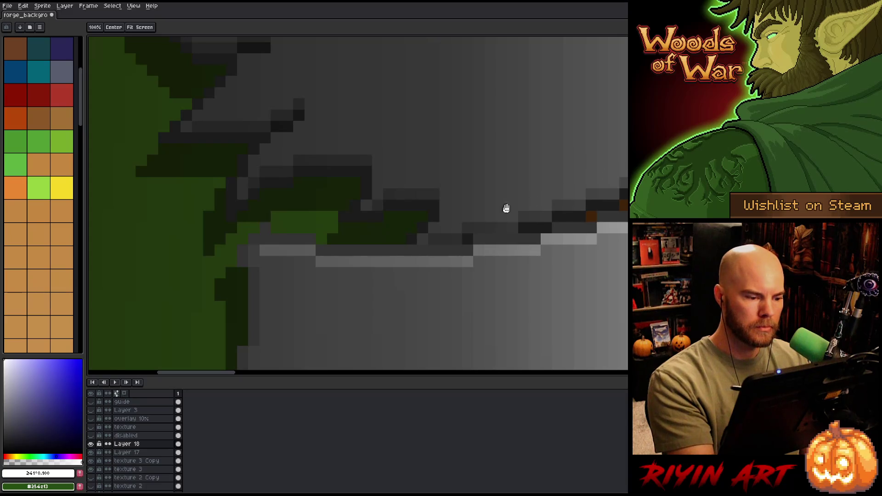
{"action": "left_click_drag", "start_coordinate": [392, 262], "coordinate": [391, 342]}
{"action": "key", "text": "b"}
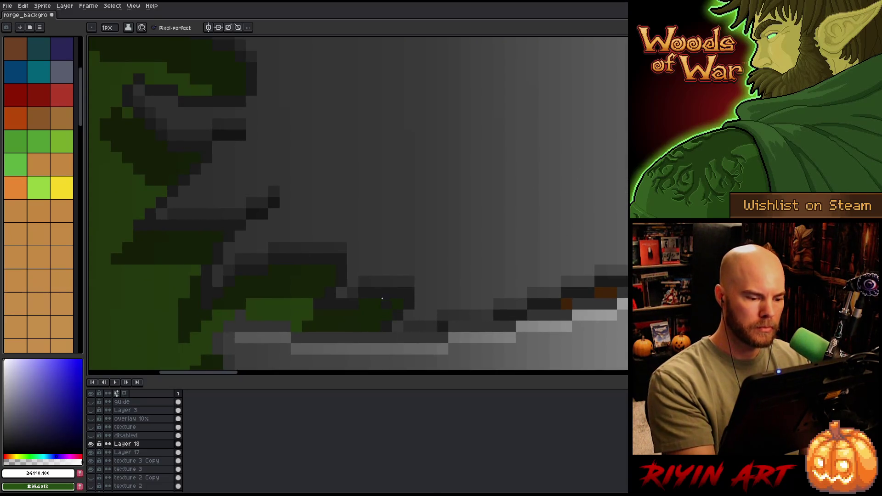
{"action": "key", "text": "h"}
{"action": "mouse_move", "coordinate": [393, 246]}
{"action": "left_mouse_down"}
{"action": "mouse_move", "coordinate": [309, 207]}
{"action": "mouse_move", "coordinate": [469, 191]}
{"action": "mouse_move", "coordinate": [423, 214]}
{"action": "mouse_move", "coordinate": [459, 201]}
{"action": "mouse_move", "coordinate": [437, 248]}
{"action": "mouse_move", "coordinate": [449, 288]}
{"action": "mouse_move", "coordinate": [535, 331]}
{"action": "left_mouse_up"}
{"action": "key", "text": "b"}
{"action": "scroll", "coordinate": [535, 331], "scroll_direction": "down", "scroll_amount": 5}
{"action": "key", "text": "h"}
{"action": "mouse_move", "coordinate": [434, 257]}
{"action": "left_mouse_down"}
{"action": "mouse_move", "coordinate": [460, 304]}
{"action": "mouse_move", "coordinate": [279, 147]}
{"action": "left_mouse_up"}
{"action": "key", "text": "b"}
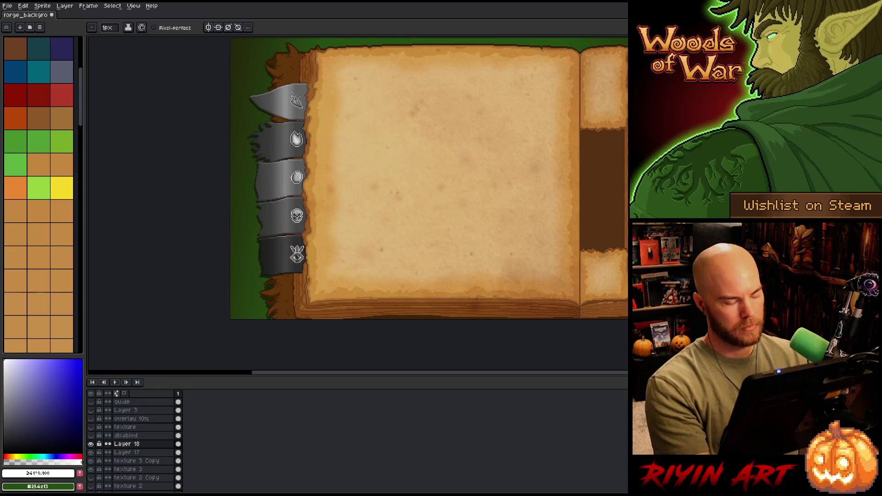
- Save the sprite with Ctrl+S
{"action": "scroll", "coordinate": [314, 206], "scroll_direction": "up", "scroll_amount": 1}
{"action": "key", "text": "v"}
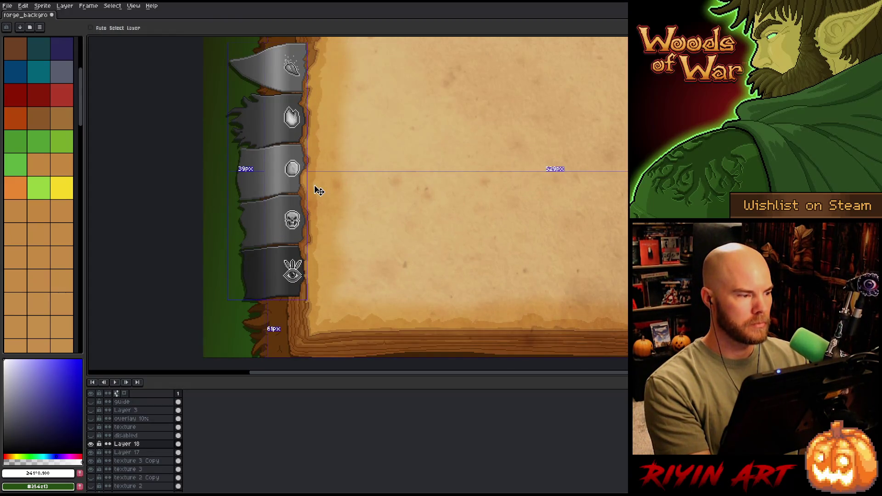
{"action": "key", "text": "ctrl+s"}
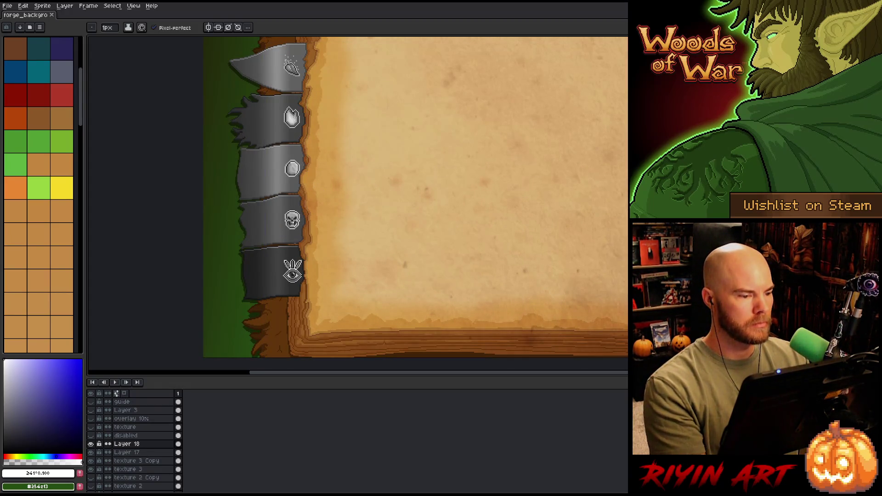
- Review Layer 18's properties and toggle its visibility to compare the greyscale banners
{"action": "double_click", "coordinate": [124, 446]}
{"action": "key", "text": "Return"}
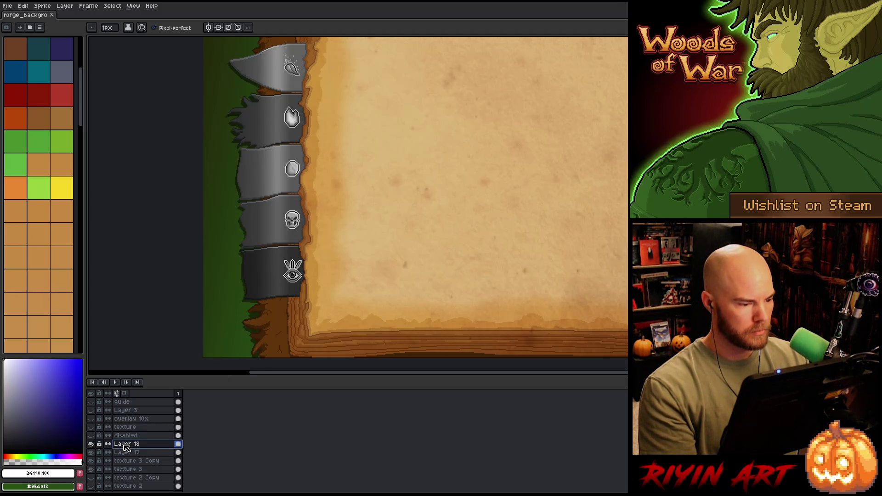
{"action": "scroll", "coordinate": [275, 248], "scroll_direction": "up", "scroll_amount": 2}
{"action": "left_click_drag", "start_coordinate": [286, 288], "coordinate": [281, 227]}
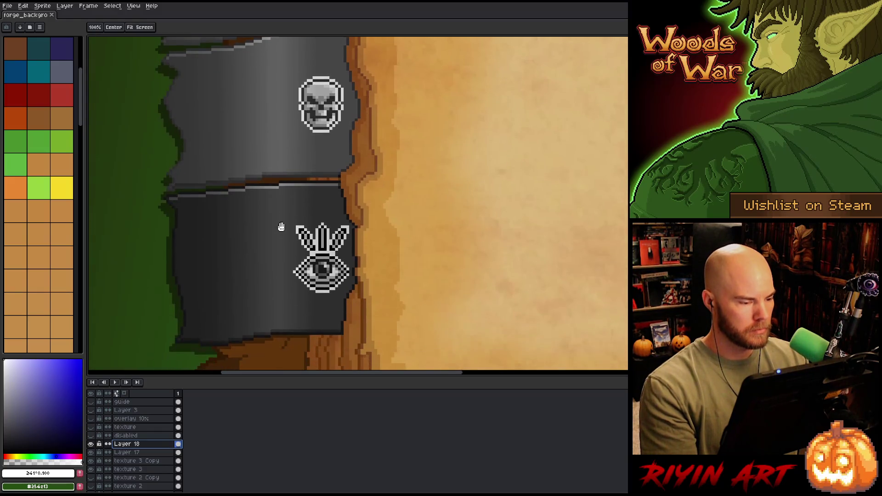
{"action": "scroll", "coordinate": [282, 227], "scroll_direction": "down", "scroll_amount": 1}
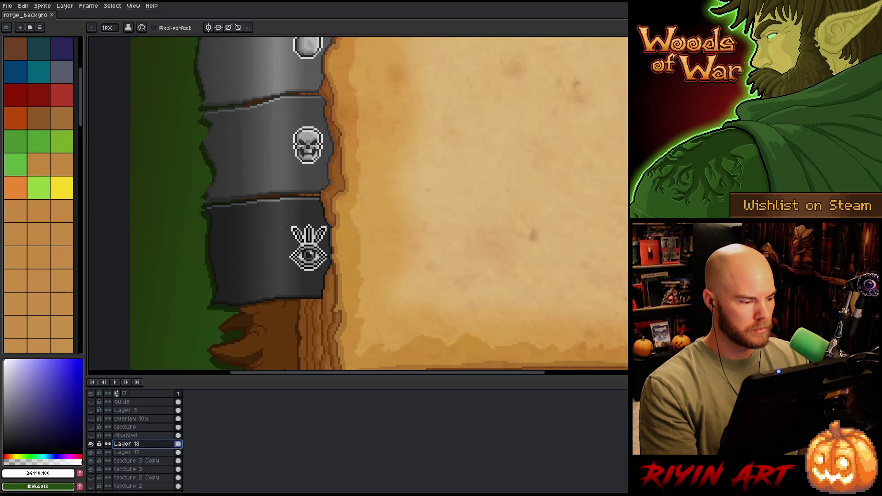
{"action": "left_click", "coordinate": [91, 444]}
{"action": "left_click", "coordinate": [91, 445]}
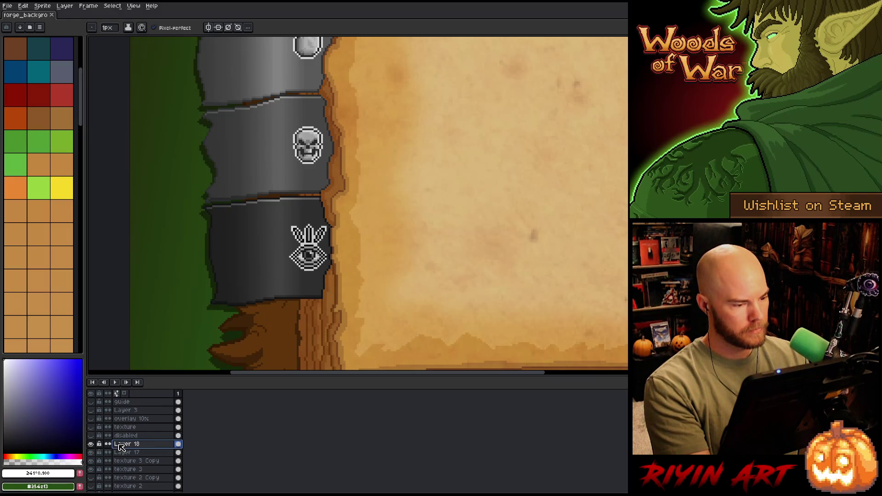
{"action": "scroll", "coordinate": [253, 239], "scroll_direction": "down", "scroll_amount": 5}
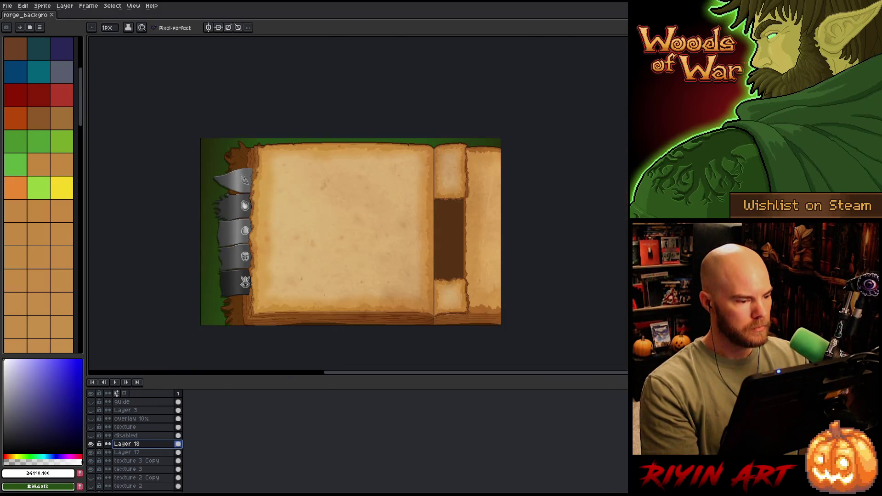
{"action": "scroll", "coordinate": [245, 354], "scroll_direction": "up", "scroll_amount": 2}
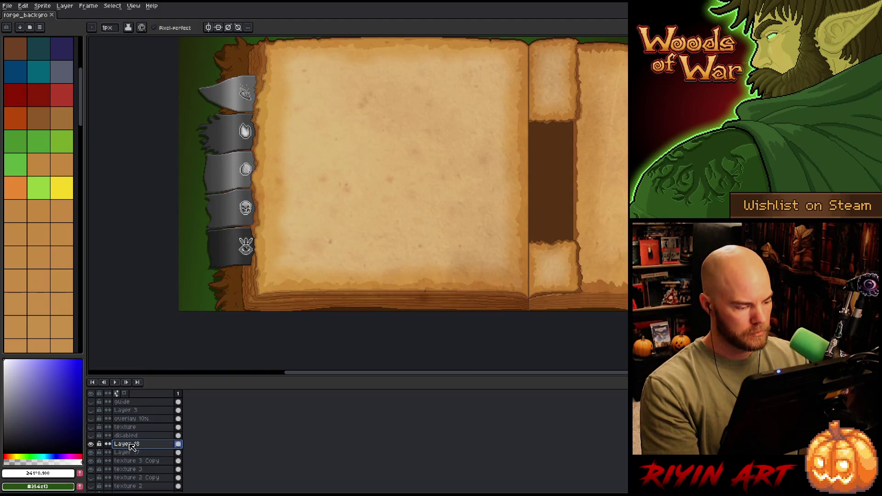
- Rename Layer 18 to 'ribbon B&W' and make four duplicates of it
{"action": "double_click", "coordinate": [130, 444]}
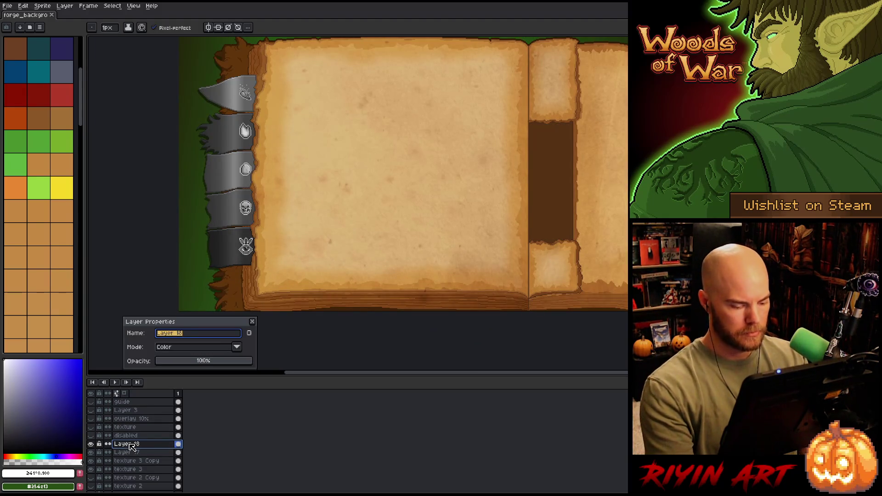
{"action": "type", "text": "ribbon B&W"}
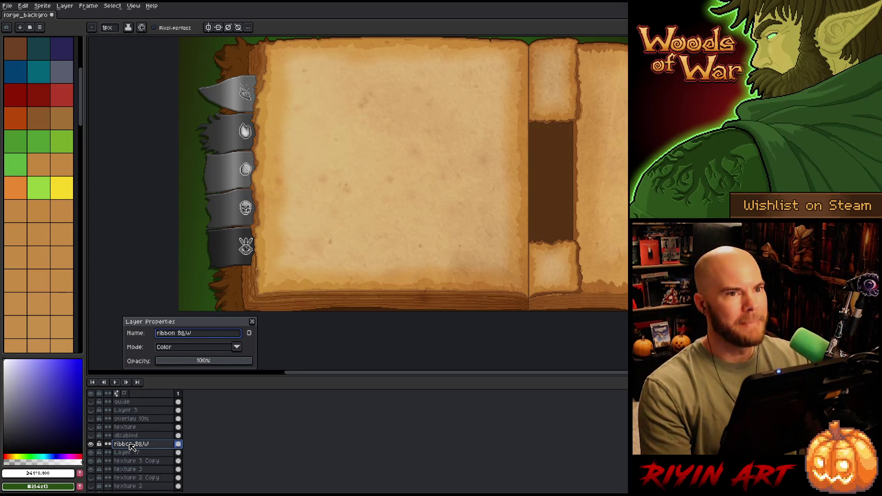
{"action": "key", "text": "Return"}
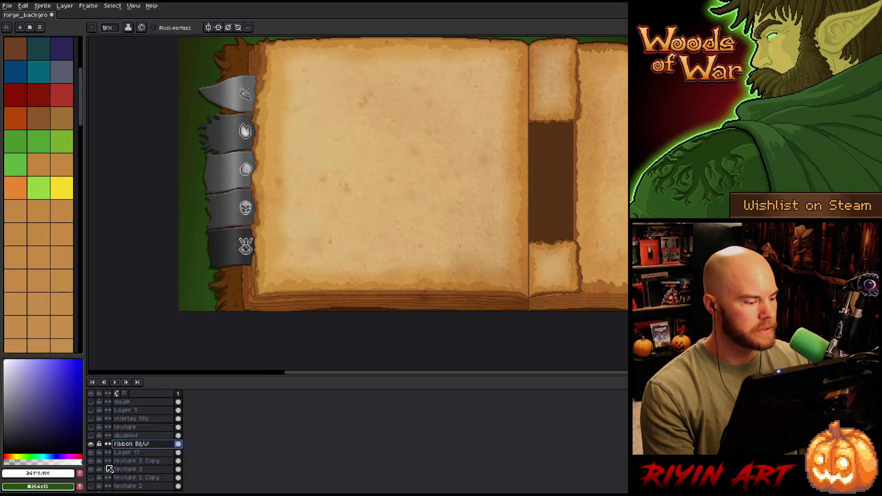
{"action": "right_click", "coordinate": [125, 446]}
{"action": "left_click", "coordinate": [137, 474]}
{"action": "right_click", "coordinate": [127, 444]}
{"action": "left_click", "coordinate": [144, 475]}
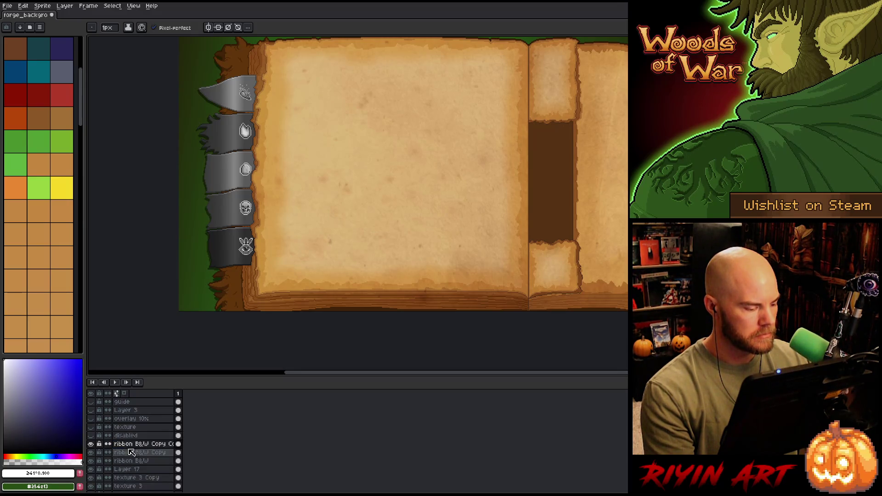
{"action": "right_click", "coordinate": [129, 446]}
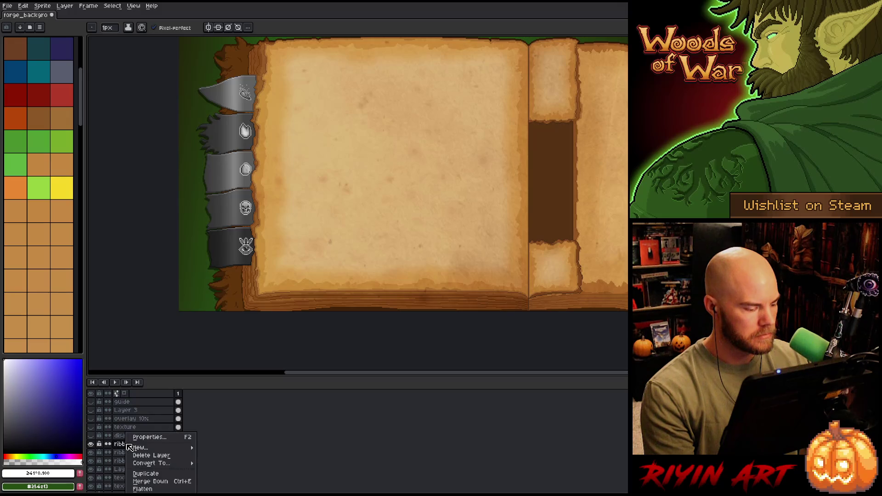
{"action": "left_click", "coordinate": [138, 474]}
{"action": "right_click", "coordinate": [129, 447]}
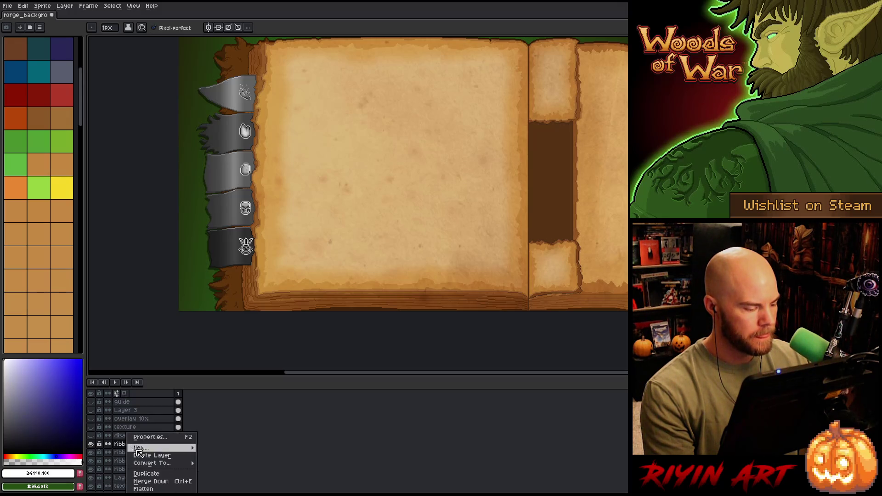
{"action": "left_click", "coordinate": [147, 475]}
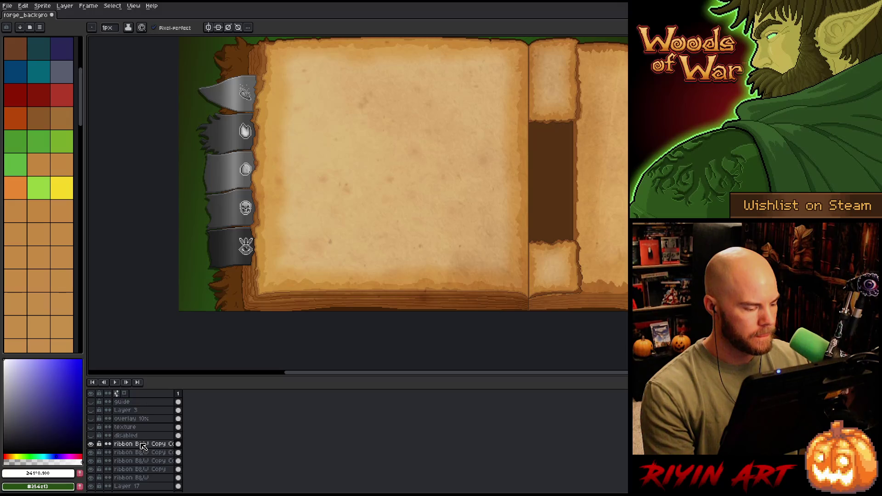
- Rename the top two copies 'ribbon B&W Nature' and 'ribbon B&W Fire'
{"action": "double_click", "coordinate": [143, 446]}
{"action": "key", "text": "End"}
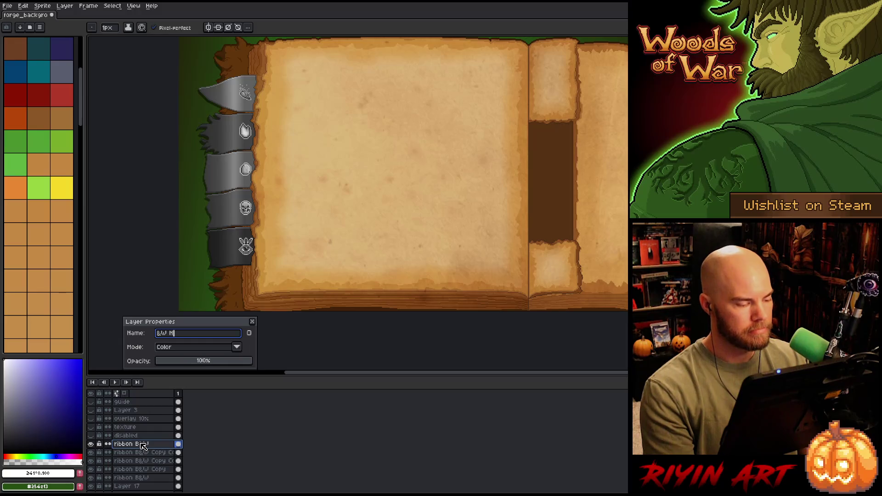
{"action": "type", "text": "e"}
{"action": "key", "text": "Return"}
{"action": "double_click", "coordinate": [142, 454]}
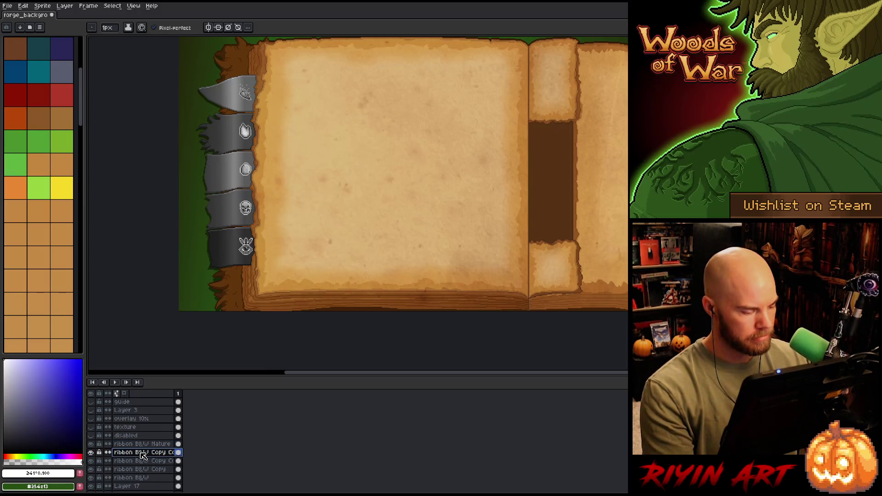
{"action": "key", "text": "End"}
{"action": "key", "text": "BackSpace"}
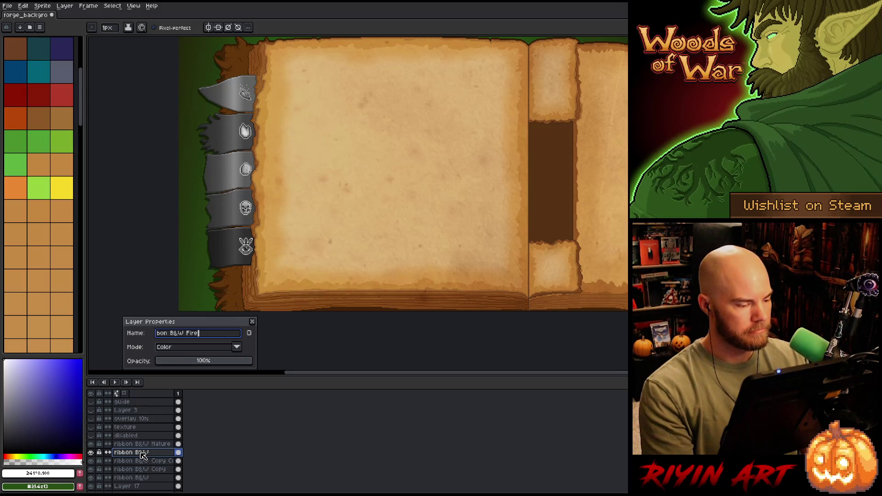
{"action": "key", "text": "Return"}
- Rename the rest to ribbon B&W Frost, Shadow and Insight, then hide Insight, Shadow, Frost and Fire
{"action": "double_click", "coordinate": [144, 461]}
{"action": "key", "text": "End"}
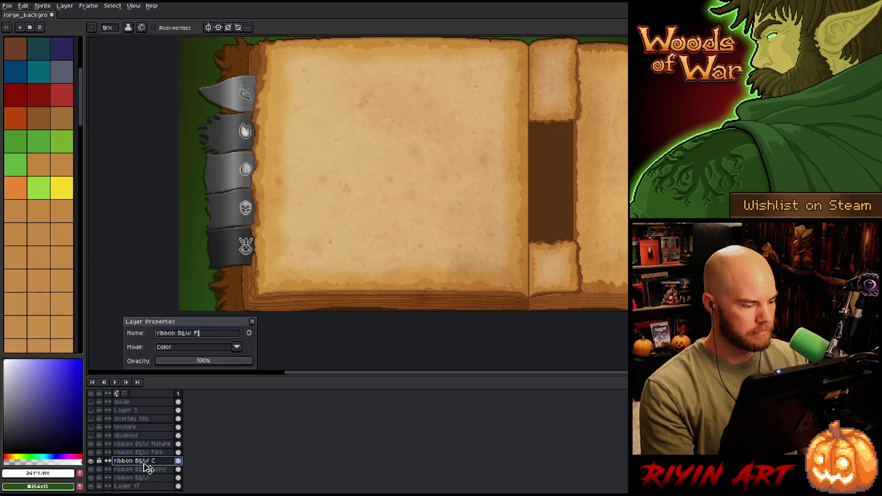
{"action": "key", "text": "Return"}
{"action": "double_click", "coordinate": [145, 470]}
{"action": "key", "text": "End"}
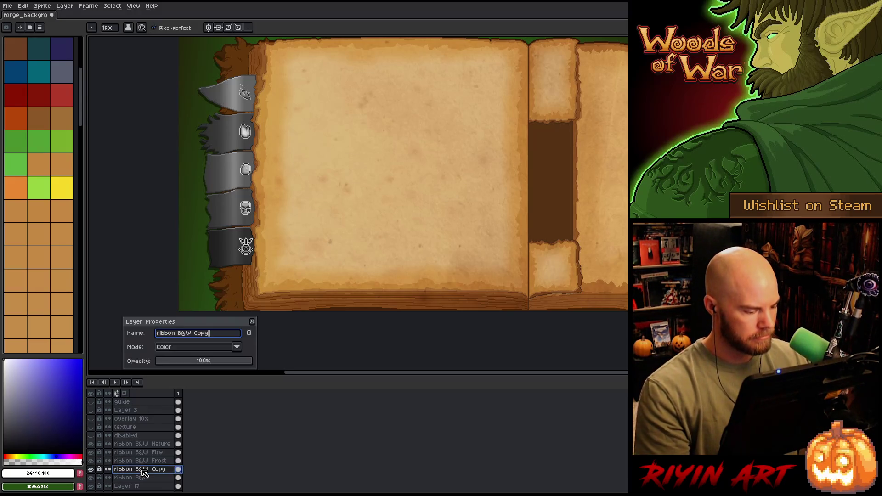
{"action": "key", "text": "BackSpace"}
{"action": "type", "text": "Shadow"}
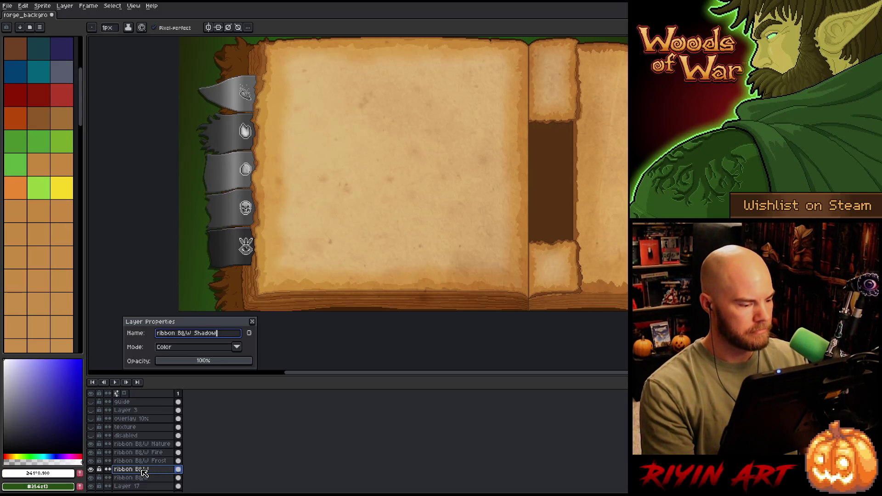
{"action": "key", "text": "Return"}
{"action": "double_click", "coordinate": [141, 478]}
{"action": "key", "text": "End"}
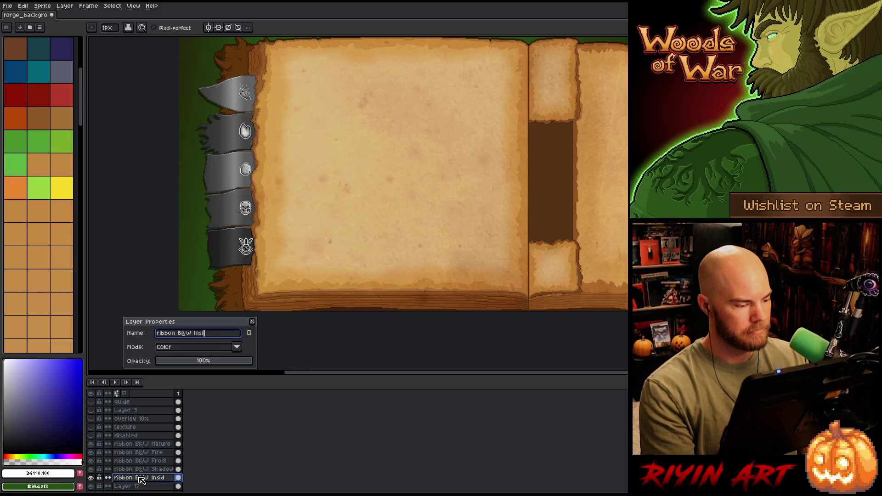
{"action": "key", "text": "Return"}
{"action": "left_click_drag", "start_coordinate": [91, 478], "coordinate": [91, 452]}
{"action": "left_click", "coordinate": [120, 444]}
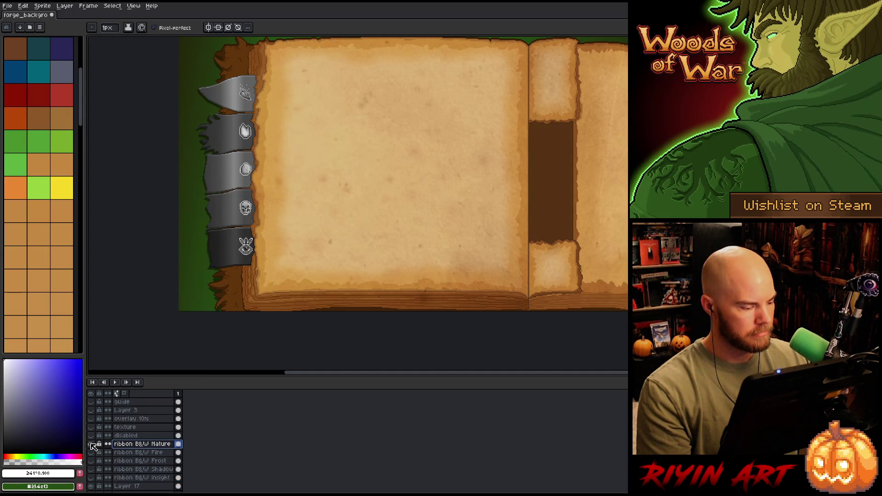
{"action": "left_click", "coordinate": [90, 443]}
{"action": "key", "text": "m"}
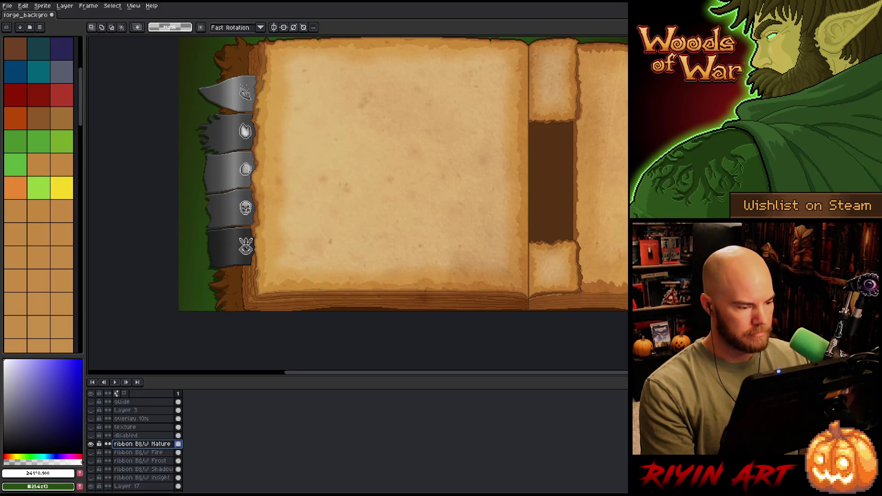
{"action": "mouse_move", "coordinate": [346, 311]}
{"action": "left_mouse_down"}
{"action": "mouse_move", "coordinate": [127, 140]}
{"action": "mouse_move", "coordinate": [124, 115]}
{"action": "left_mouse_up"}
{"action": "scroll", "coordinate": [339, 144], "scroll_direction": "up", "scroll_amount": 5}
{"action": "mouse_move", "coordinate": [434, 232]}
{"action": "left_mouse_down"}
{"action": "mouse_move", "coordinate": [95, 164]}
{"action": "mouse_move", "coordinate": [134, 153]}
{"action": "left_mouse_up"}
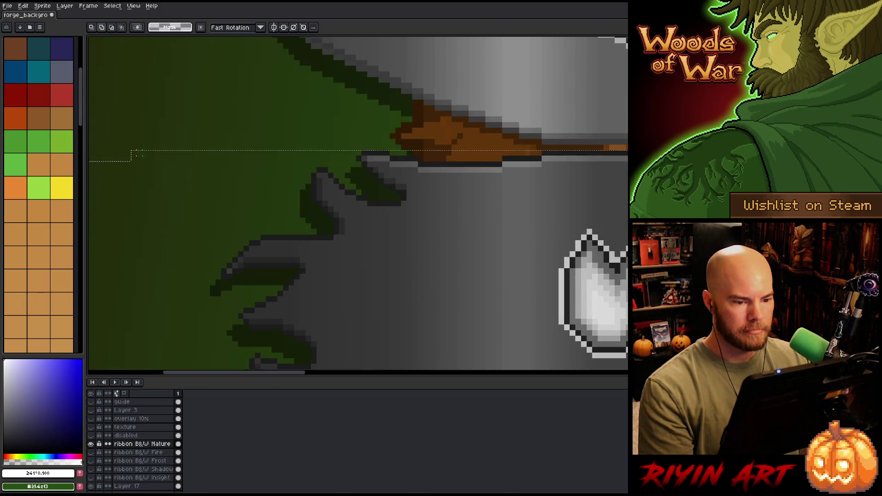
{"action": "scroll", "coordinate": [471, 203], "scroll_direction": "down", "scroll_amount": 5}
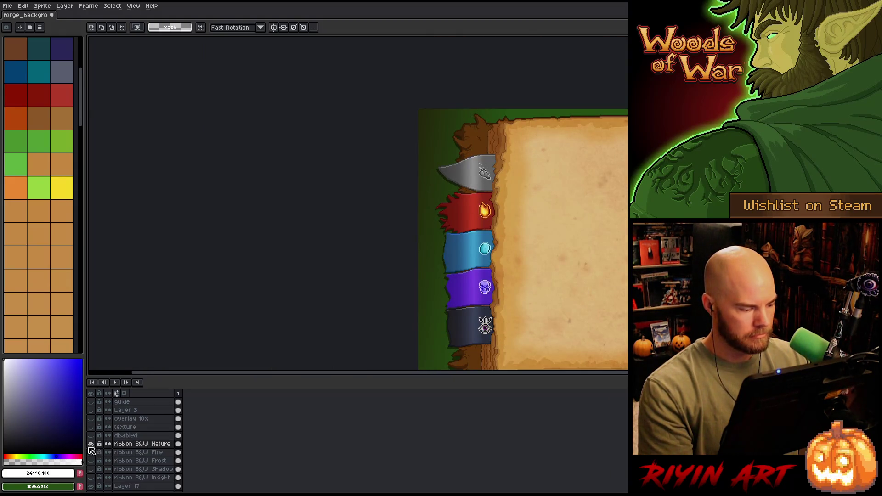
{"action": "left_click", "coordinate": [91, 444]}
{"action": "left_click_drag", "start_coordinate": [91, 452], "coordinate": [90, 478]}
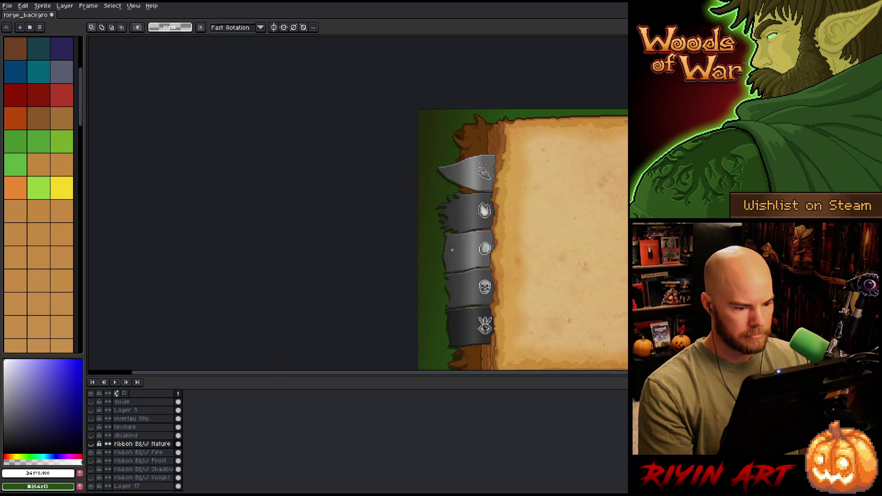
{"action": "left_click", "coordinate": [137, 452]}
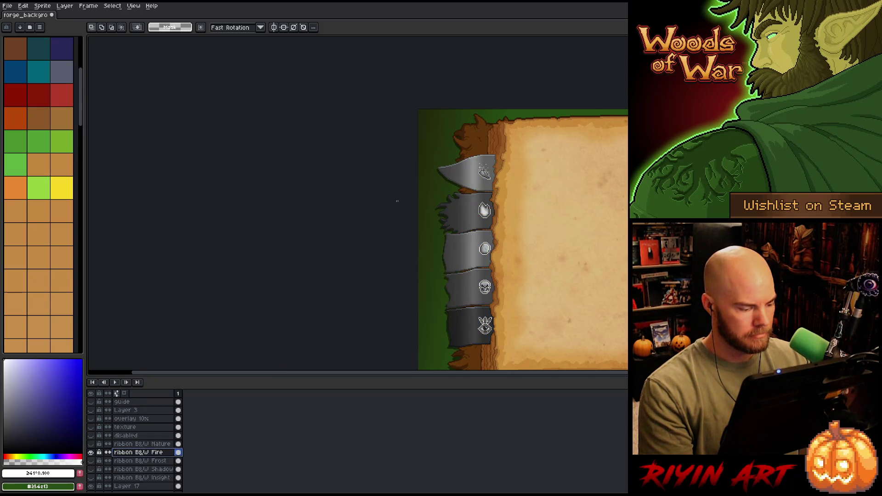
- Select the area around the top grey ribbon and nudge its edge up one pixel
{"action": "scroll", "coordinate": [523, 160], "scroll_direction": "up", "scroll_amount": 4}
{"action": "mouse_move", "coordinate": [179, 278]}
{"action": "left_mouse_down"}
{"action": "mouse_move", "coordinate": [137, 309]}
{"action": "mouse_move", "coordinate": [132, 324]}
{"action": "left_mouse_up"}
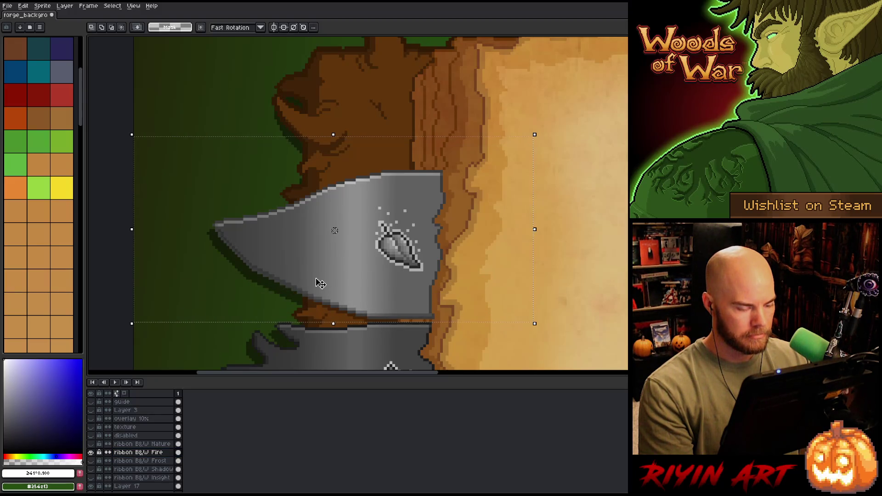
{"action": "scroll", "coordinate": [321, 284], "scroll_direction": "down", "scroll_amount": 4}
{"action": "mouse_move", "coordinate": [463, 282]}
{"action": "left_mouse_down"}
{"action": "mouse_move", "coordinate": [410, 262]}
{"action": "mouse_move", "coordinate": [258, 39]}
{"action": "mouse_move", "coordinate": [252, 108]}
{"action": "mouse_move", "coordinate": [252, 98]}
{"action": "left_mouse_up"}
{"action": "scroll", "coordinate": [333, 107], "scroll_direction": "up", "scroll_amount": 6}
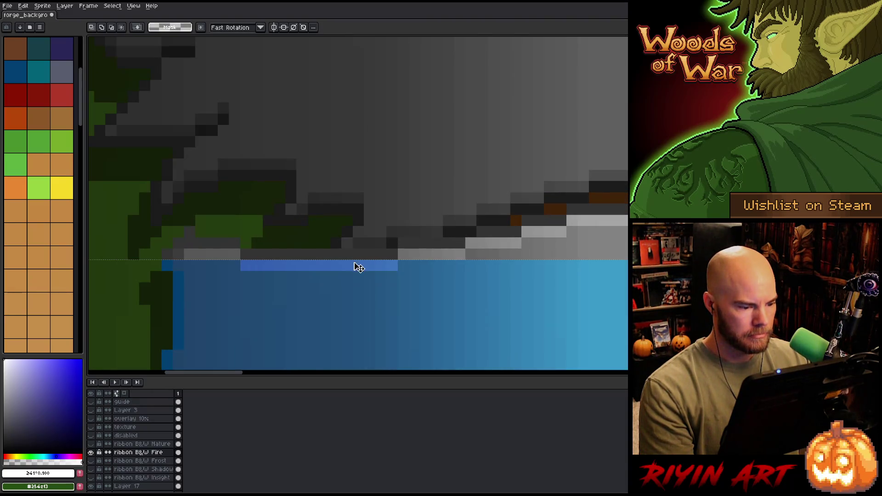
{"action": "left_click", "coordinate": [359, 268]}
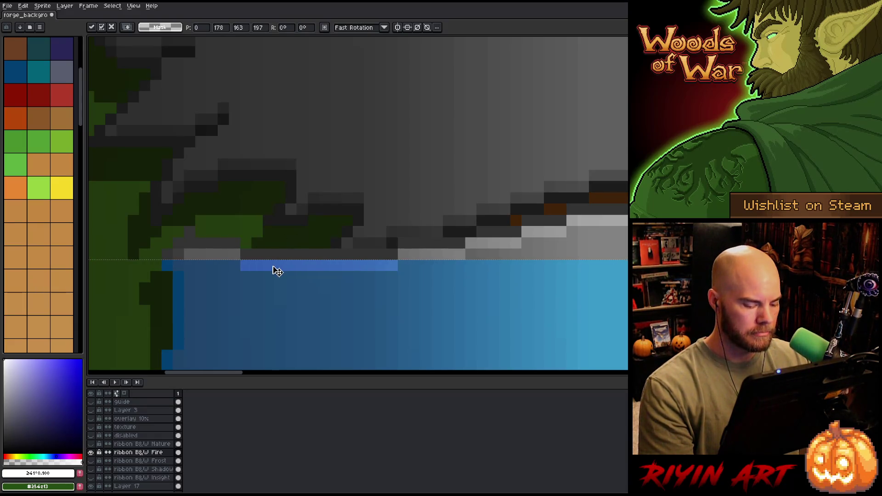
{"action": "key", "text": "Return"}
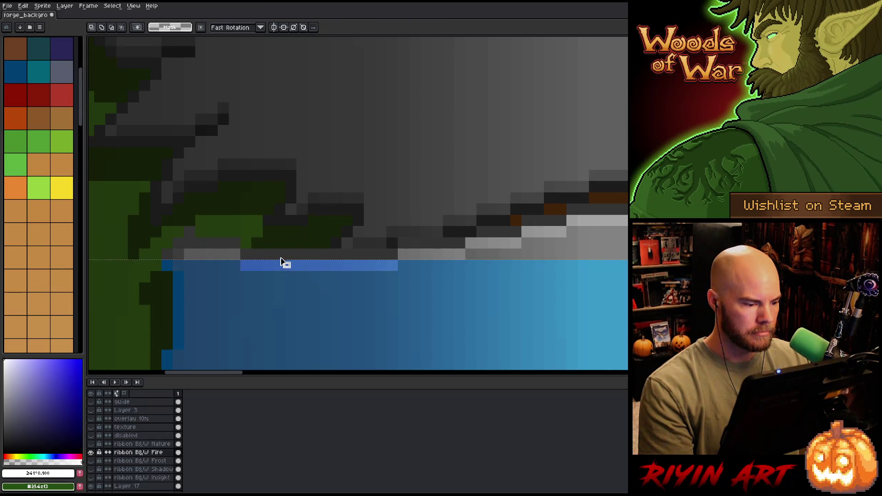
{"action": "left_click_drag", "start_coordinate": [286, 256], "coordinate": [286, 250]}
- Shift stretches of the Fire ribbon's bottom edge up to meet the Frost ribbon, then zoom out
{"action": "mouse_move", "coordinate": [265, 213]}
{"action": "left_mouse_down"}
{"action": "mouse_move", "coordinate": [240, 239]}
{"action": "mouse_move", "coordinate": [172, 272]}
{"action": "left_mouse_up"}
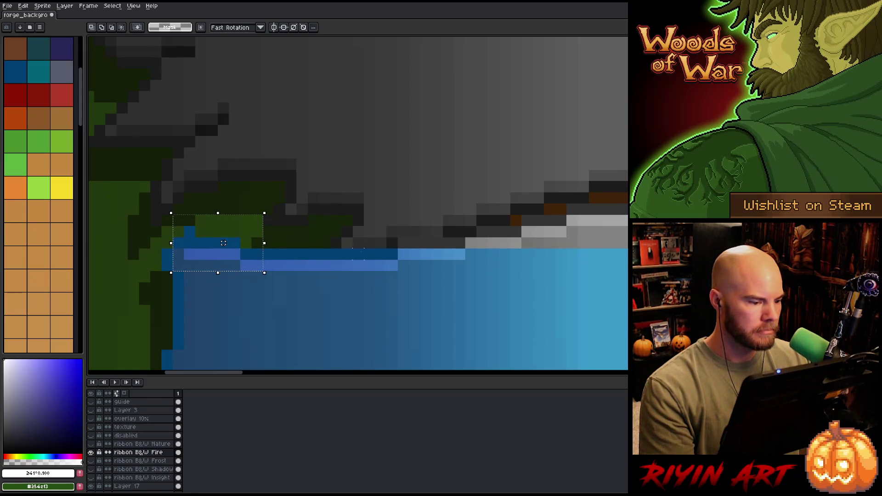
{"action": "mouse_move", "coordinate": [398, 235]}
{"action": "left_mouse_down"}
{"action": "mouse_move", "coordinate": [410, 249]}
{"action": "mouse_move", "coordinate": [512, 261]}
{"action": "left_mouse_up"}
{"action": "mouse_move", "coordinate": [459, 254]}
{"action": "left_mouse_down"}
{"action": "mouse_move", "coordinate": [574, 239]}
{"action": "mouse_move", "coordinate": [581, 237]}
{"action": "mouse_move", "coordinate": [563, 219]}
{"action": "mouse_move", "coordinate": [586, 214]}
{"action": "left_mouse_up"}
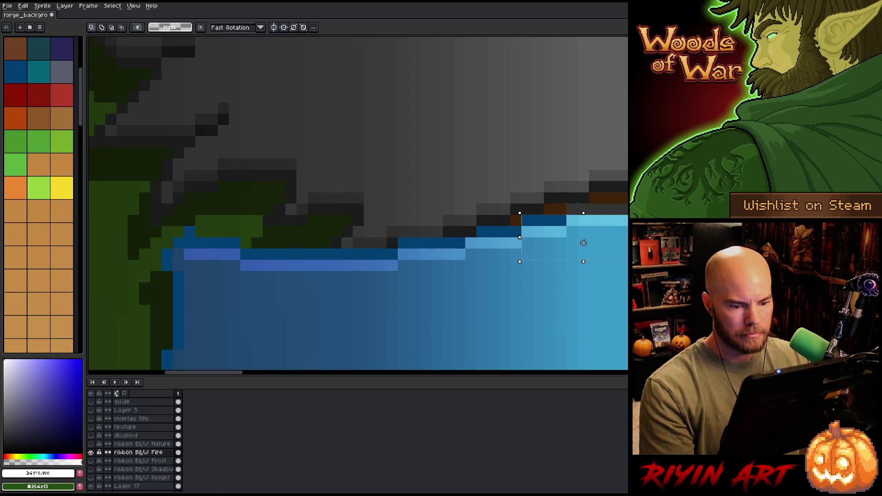
{"action": "scroll", "coordinate": [584, 243], "scroll_direction": "right", "scroll_amount": 10}
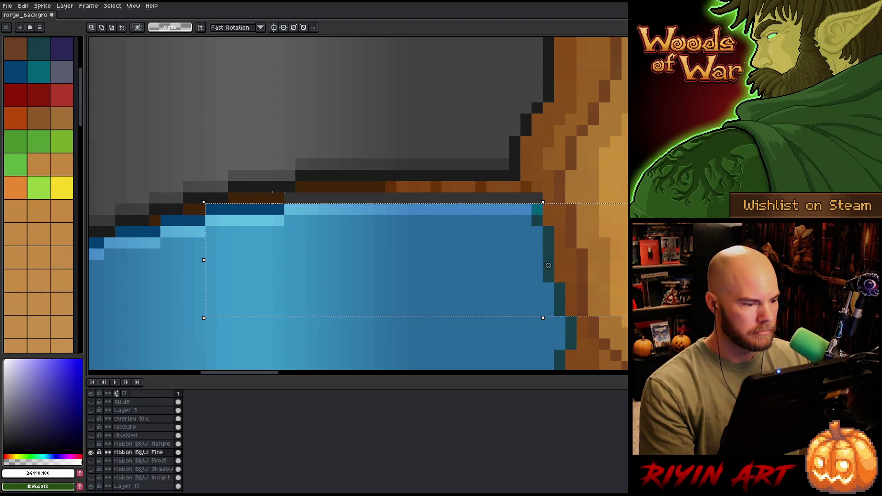
{"action": "scroll", "coordinate": [593, 259], "scroll_direction": "down", "scroll_amount": 8}
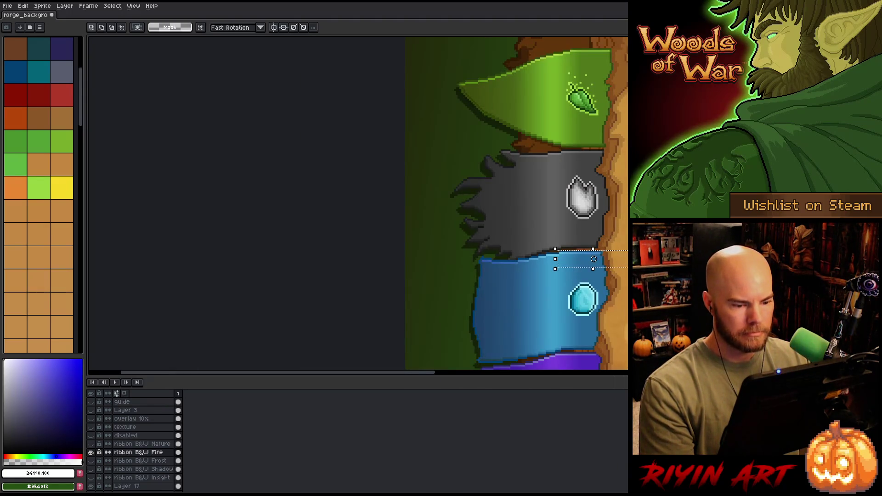
{"action": "left_click_drag", "start_coordinate": [612, 300], "coordinate": [370, 238]}
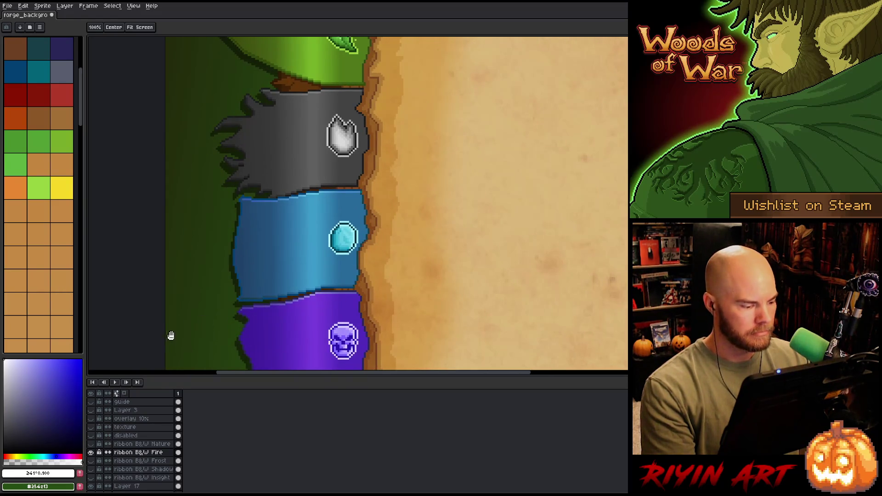
{"action": "scroll", "coordinate": [212, 302], "scroll_direction": "down", "scroll_amount": 2}
{"action": "left_click_drag", "start_coordinate": [215, 285], "coordinate": [253, 241]}
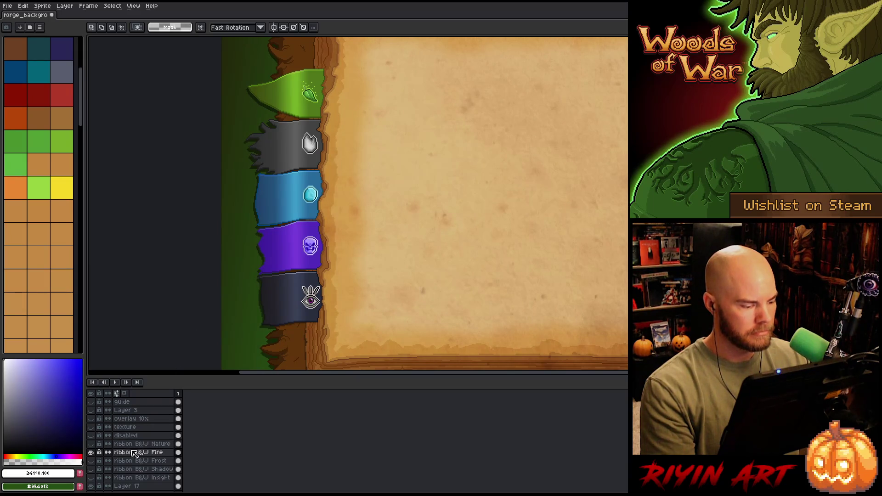
- On the ribbon B&W Frost layer, erase the grey overlay from the Nature and Fire ribbons
{"action": "left_click", "coordinate": [91, 453], "text": "alt"}
{"action": "left_click", "coordinate": [91, 452], "text": "alt"}
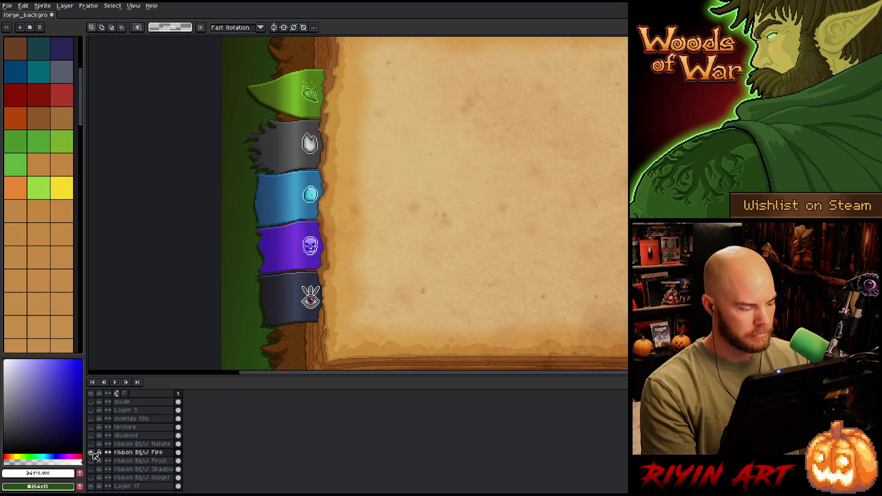
{"action": "left_click", "coordinate": [92, 453]}
{"action": "left_click", "coordinate": [93, 463]}
{"action": "left_click", "coordinate": [138, 461]}
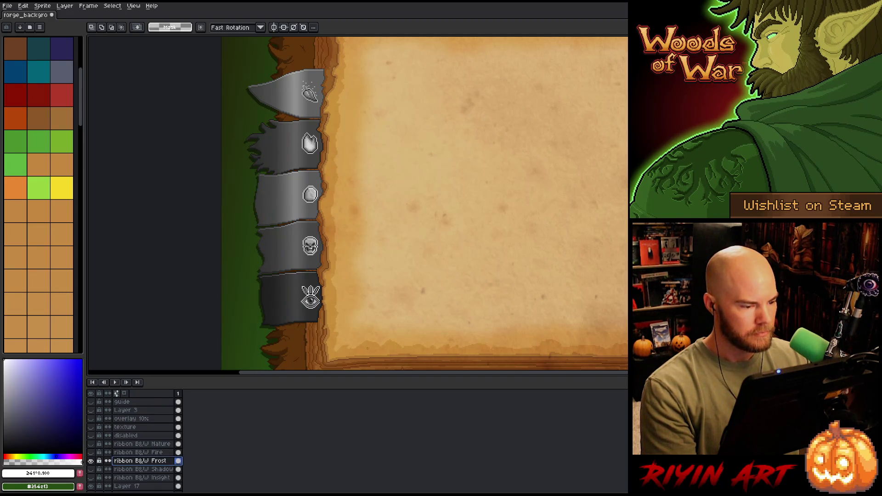
{"action": "left_click", "coordinate": [179, 444], "text": "ctrl"}
{"action": "left_click", "coordinate": [178, 452], "text": "ctrl+shift"}
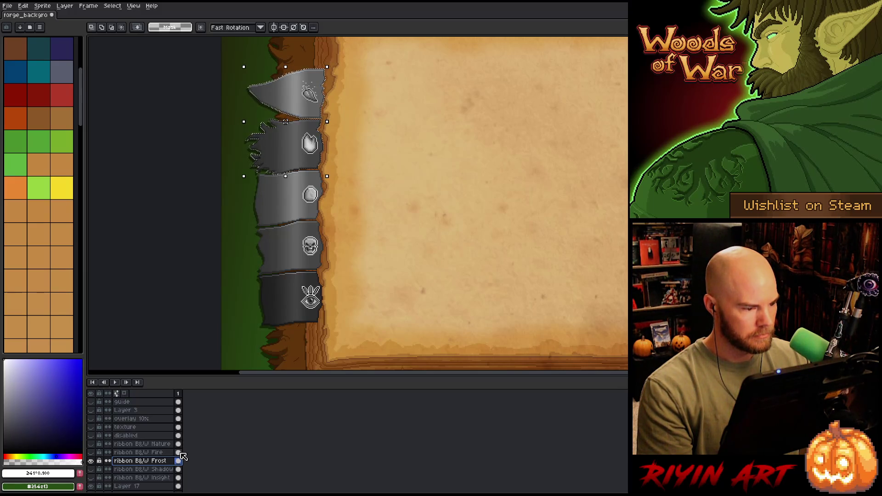
{"action": "key", "text": "Delete"}
- Delete the Frost overlay from the skull ribbon and the first grey slivers above it
{"action": "mouse_move", "coordinate": [368, 337]}
{"action": "left_mouse_down"}
{"action": "mouse_move", "coordinate": [128, 248]}
{"action": "mouse_move", "coordinate": [127, 230]}
{"action": "left_mouse_up"}
{"action": "scroll", "coordinate": [127, 229], "scroll_direction": "up", "scroll_amount": 3}
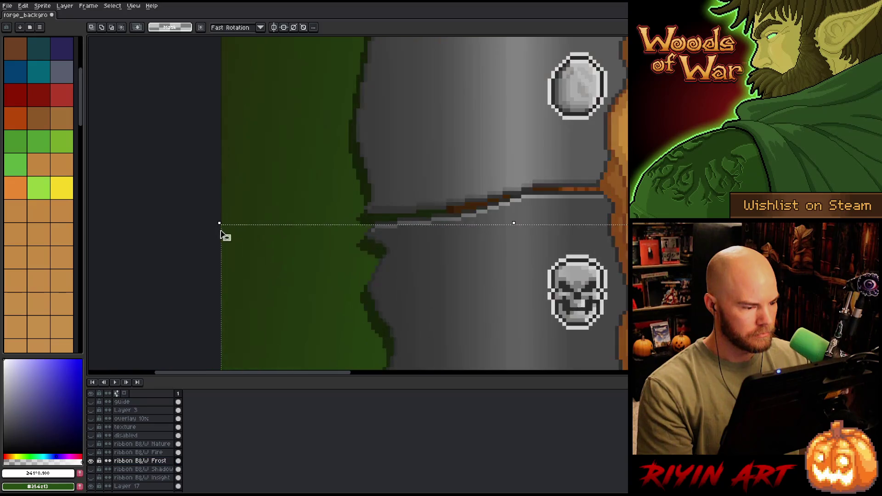
{"action": "key", "text": "Delete"}
{"action": "scroll", "coordinate": [387, 233], "scroll_direction": "down", "scroll_amount": 1}
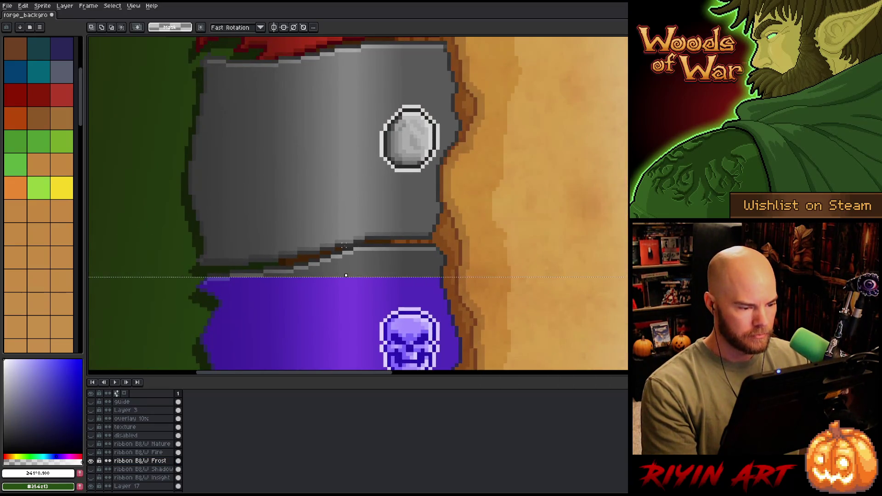
{"action": "left_click_drag", "start_coordinate": [353, 242], "coordinate": [515, 302]}
{"action": "key", "text": "Delete"}
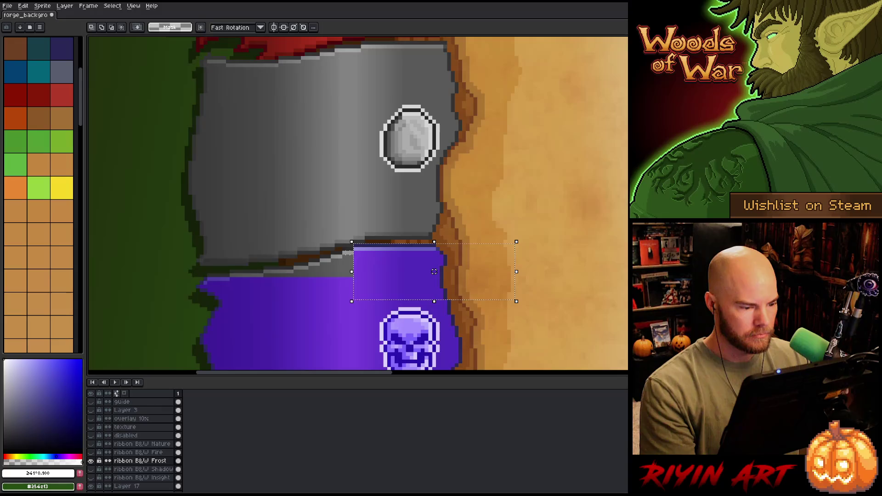
{"action": "left_click_drag", "start_coordinate": [333, 245], "coordinate": [449, 308]}
{"action": "key", "text": "Delete"}
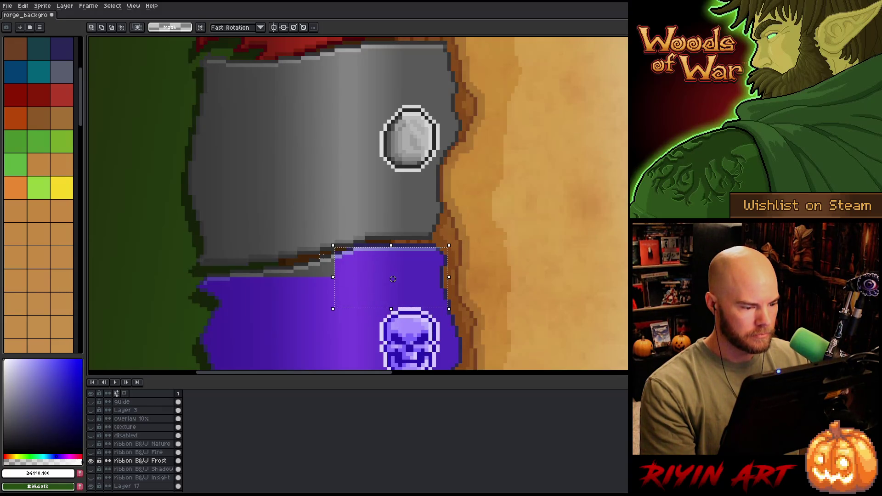
- Clear the remaining grey slivers along the skull ribbon's left side to reveal the purple
{"action": "left_click_drag", "start_coordinate": [318, 250], "coordinate": [396, 309]}
{"action": "key", "text": "Delete"}
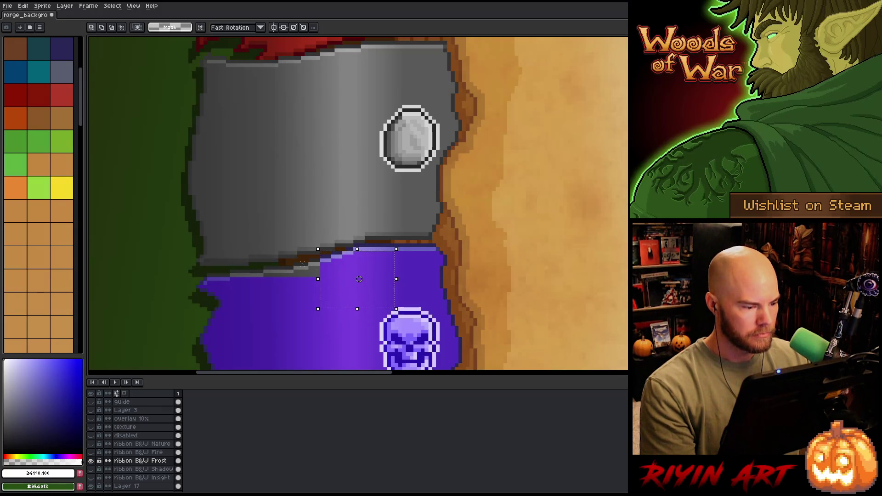
{"action": "left_click_drag", "start_coordinate": [296, 254], "coordinate": [378, 309]}
{"action": "key", "text": "Delete"}
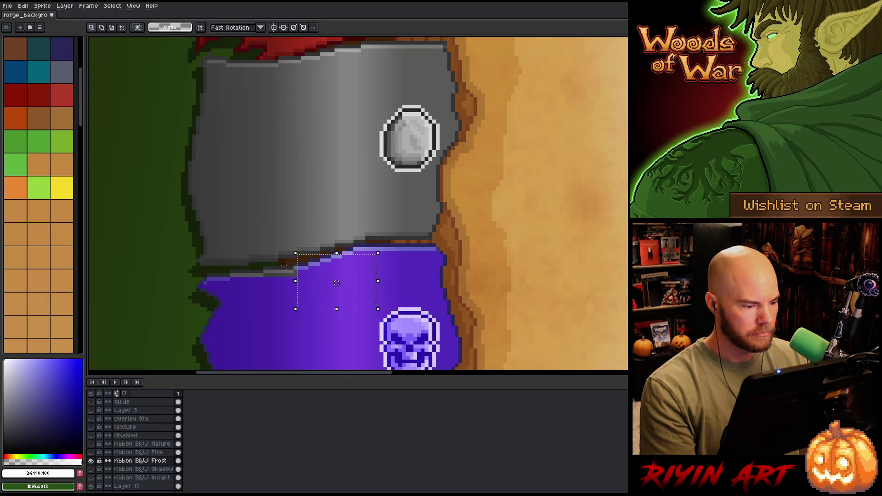
{"action": "left_click_drag", "start_coordinate": [277, 256], "coordinate": [374, 309]}
{"action": "key", "text": "Delete"}
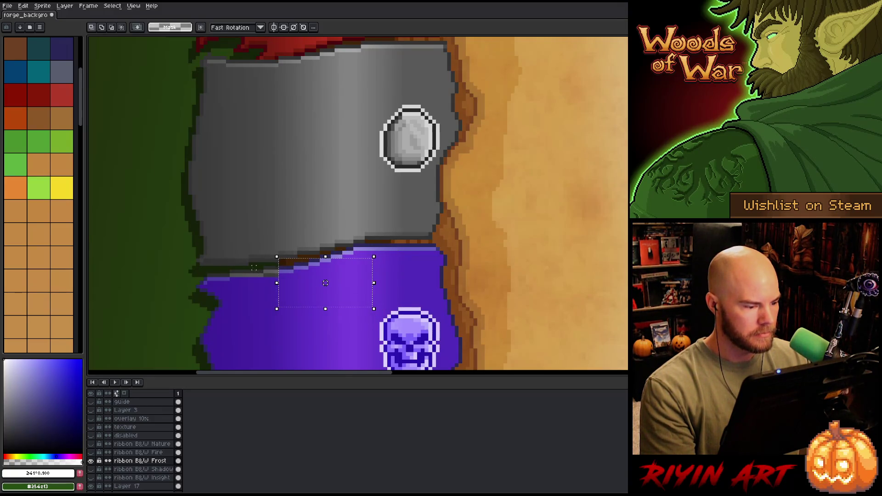
{"action": "left_click_drag", "start_coordinate": [250, 263], "coordinate": [367, 309]}
{"action": "key", "text": "Delete"}
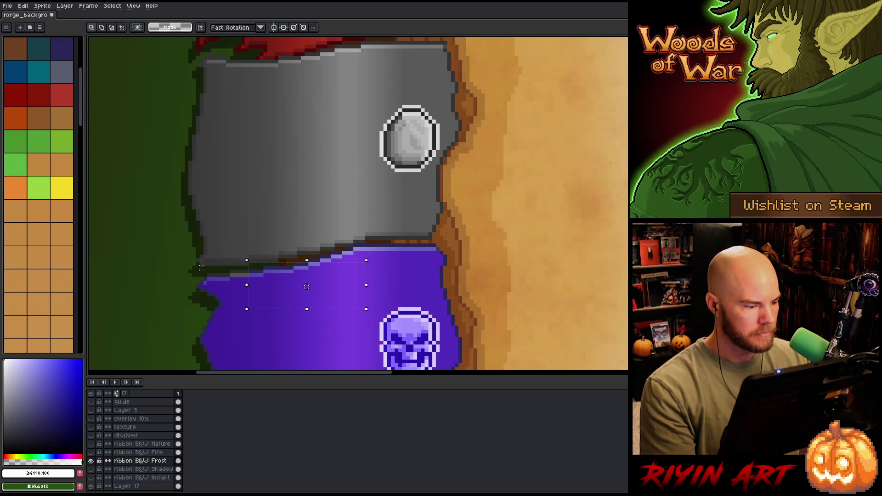
{"action": "left_click_drag", "start_coordinate": [201, 268], "coordinate": [310, 302]}
{"action": "key", "text": "Delete"}
{"action": "scroll", "coordinate": [311, 302], "scroll_direction": "down", "scroll_amount": 3}
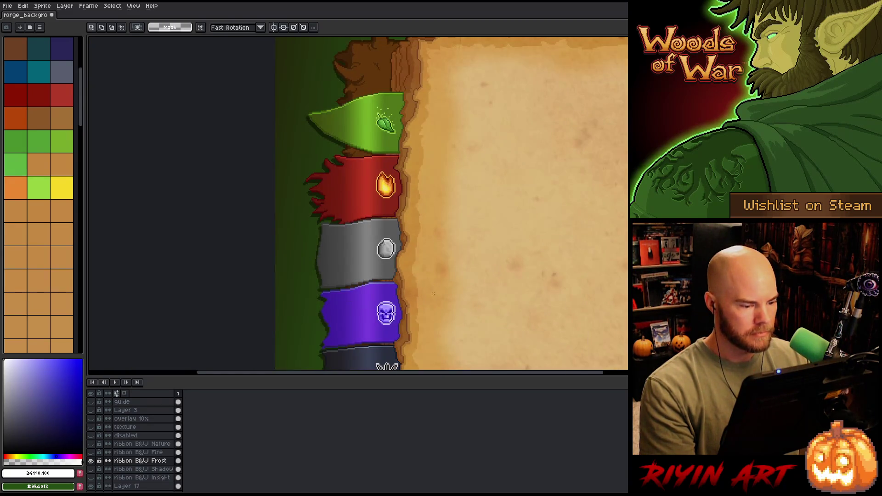
{"action": "left_click_drag", "start_coordinate": [426, 317], "coordinate": [343, 216]}
- Show ribbon B&W Shadow and erase its grey overlay from the Fire and Frost ribbons
{"action": "scroll", "coordinate": [133, 444], "scroll_direction": "down", "scroll_amount": 2}
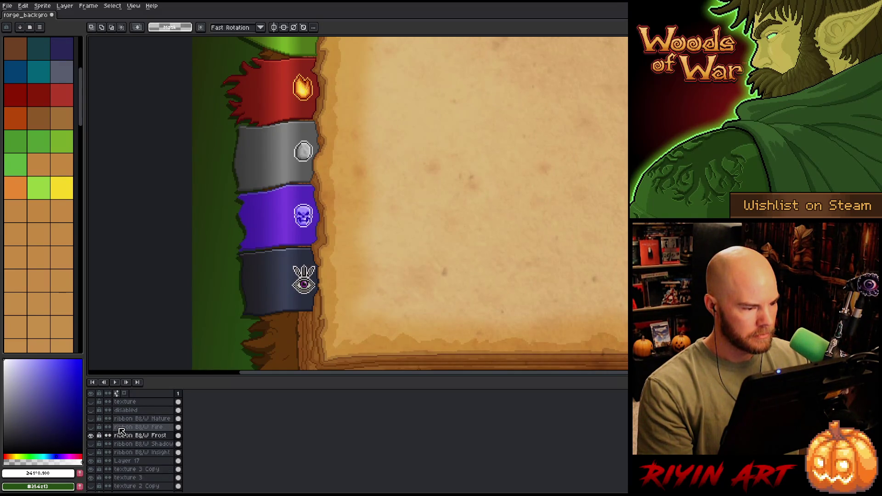
{"action": "left_click", "coordinate": [91, 444]}
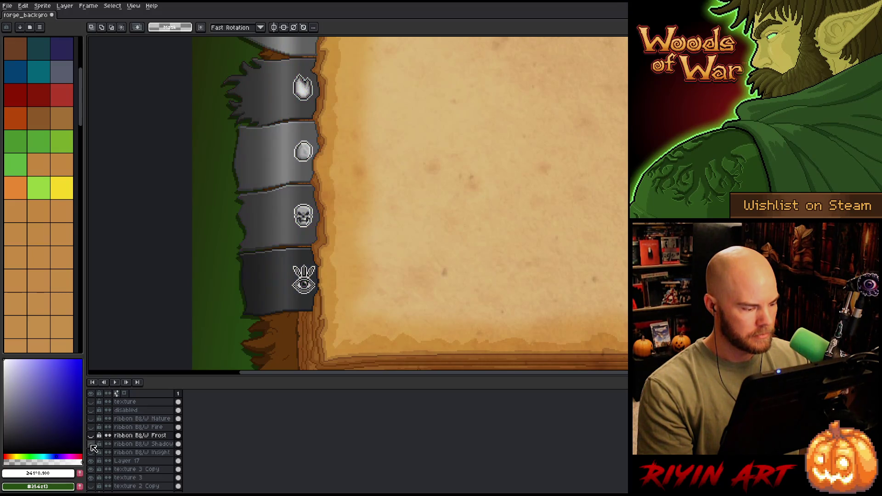
{"action": "left_click", "coordinate": [179, 427], "text": "ctrl"}
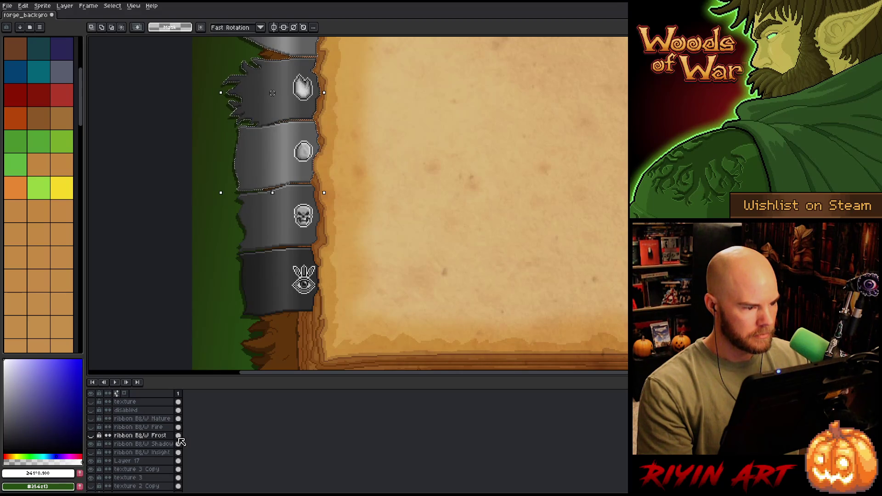
{"action": "left_click", "coordinate": [180, 445]}
{"action": "key", "text": "Delete"}
- Select and adjust the dark pixels along the skull ribbon's boundary on the Shadow layer
{"action": "mouse_move", "coordinate": [364, 336]}
{"action": "left_mouse_down"}
{"action": "mouse_move", "coordinate": [188, 286]}
{"action": "mouse_move", "coordinate": [181, 259]}
{"action": "left_mouse_up"}
{"action": "scroll", "coordinate": [241, 262], "scroll_direction": "up", "scroll_amount": 5}
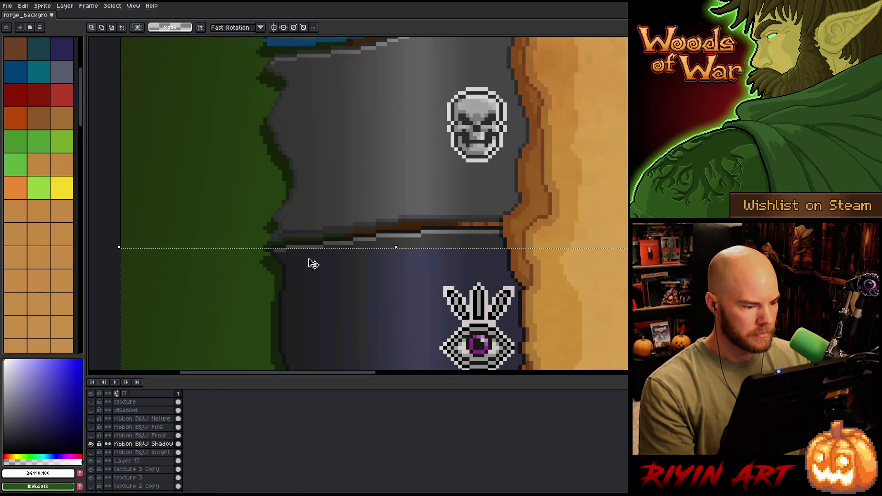
{"action": "mouse_move", "coordinate": [174, 245]}
{"action": "left_mouse_down"}
{"action": "mouse_move", "coordinate": [420, 293]}
{"action": "mouse_move", "coordinate": [683, 315]}
{"action": "left_mouse_up"}
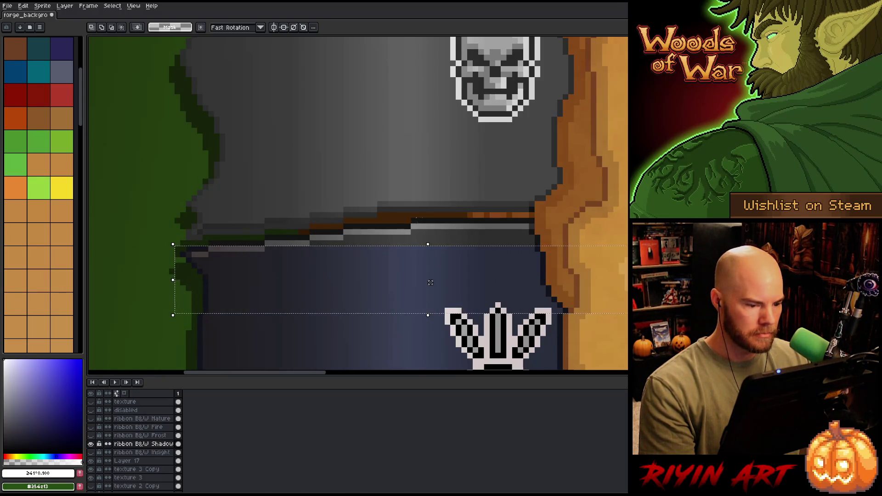
{"action": "left_click_drag", "start_coordinate": [434, 299], "coordinate": [570, 276]}
{"action": "left_click_drag", "start_coordinate": [404, 210], "coordinate": [649, 275]}
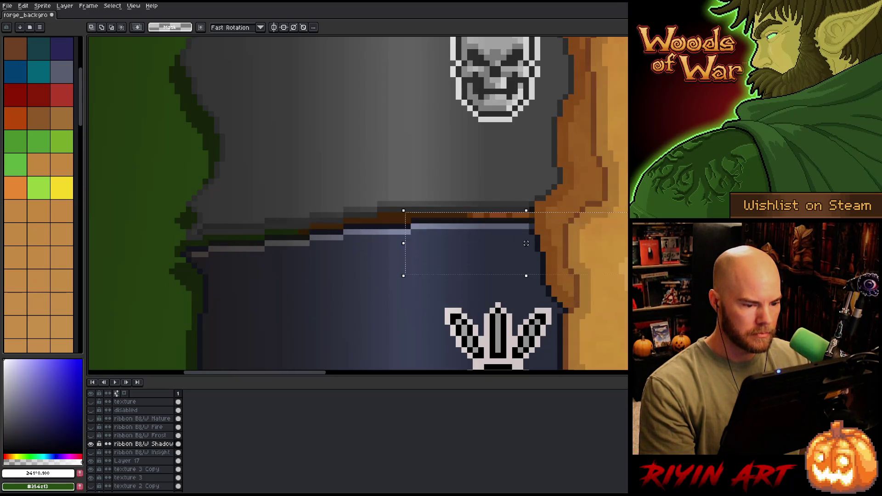
{"action": "left_click_drag", "start_coordinate": [265, 229], "coordinate": [395, 287]}
{"action": "left_click_drag", "start_coordinate": [201, 233], "coordinate": [396, 304]}
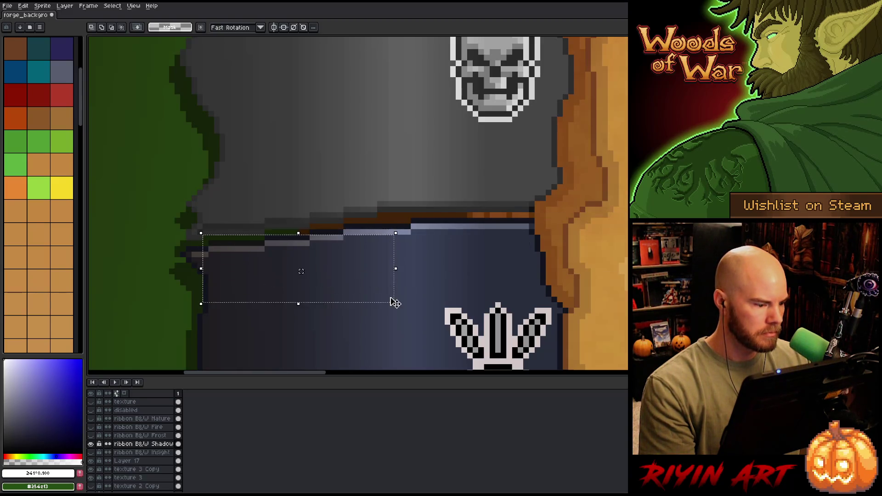
{"action": "left_click_drag", "start_coordinate": [178, 251], "coordinate": [266, 270]}
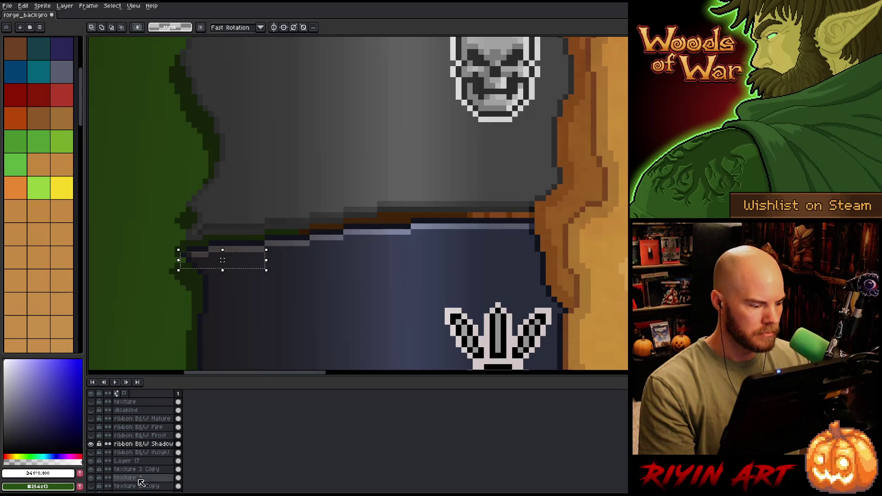
- Hide ribbon B&W Shadow, activate ribbon B&W Insight and deselect with Ctrl+D
{"action": "left_click", "coordinate": [91, 444], "text": "alt"}
{"action": "left_click", "coordinate": [91, 443], "text": "alt"}
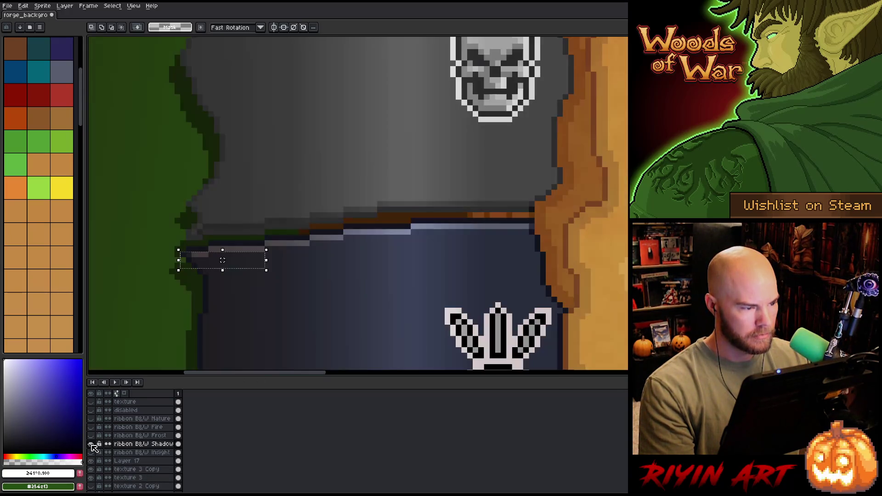
{"action": "scroll", "coordinate": [273, 196], "scroll_direction": "down", "scroll_amount": 3}
{"action": "scroll", "coordinate": [269, 200], "scroll_direction": "down", "scroll_amount": 3}
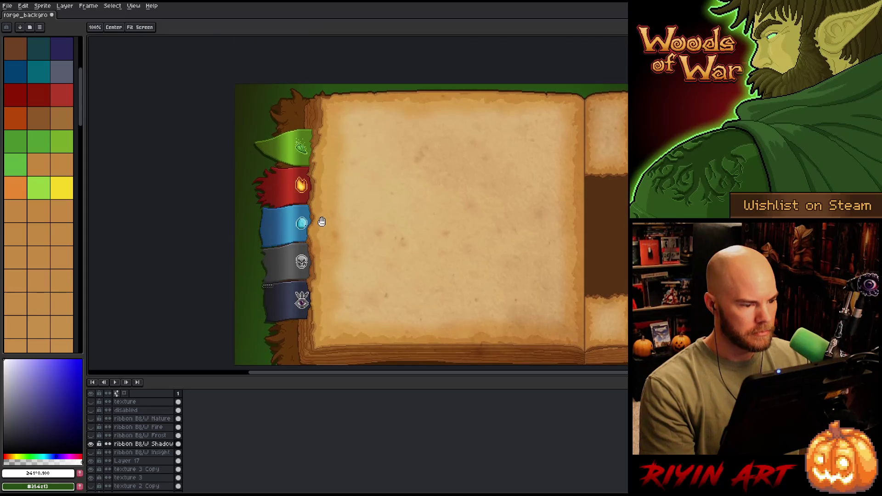
{"action": "left_click", "coordinate": [92, 444], "text": "alt"}
{"action": "left_click", "coordinate": [91, 444], "text": "alt"}
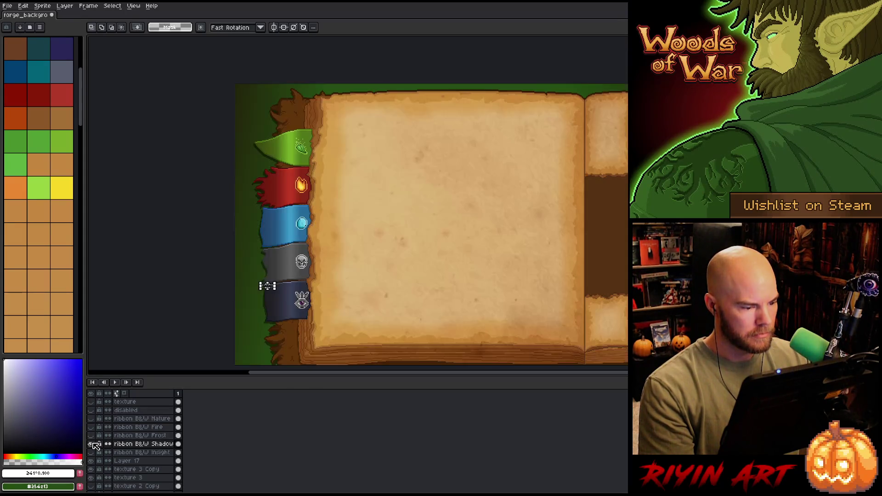
{"action": "left_click", "coordinate": [91, 444]}
{"action": "left_click", "coordinate": [91, 453]}
{"action": "left_click_drag", "start_coordinate": [178, 419], "coordinate": [181, 449]}
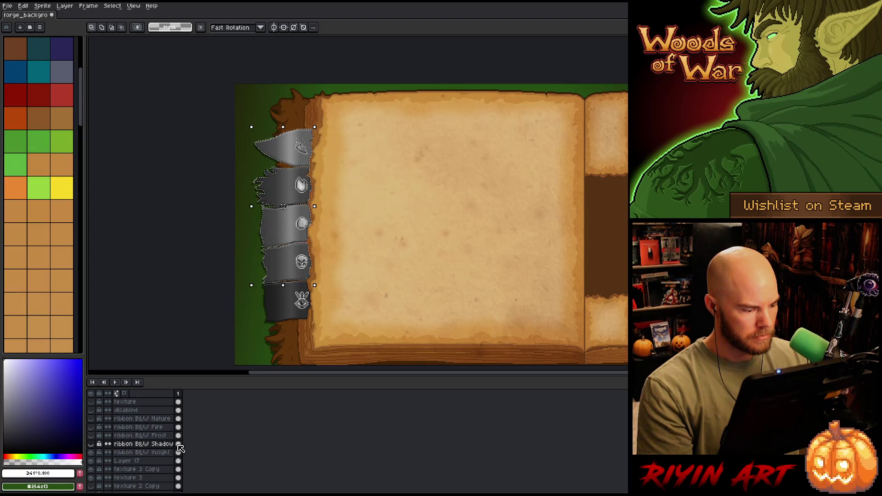
{"action": "left_click", "coordinate": [179, 453]}
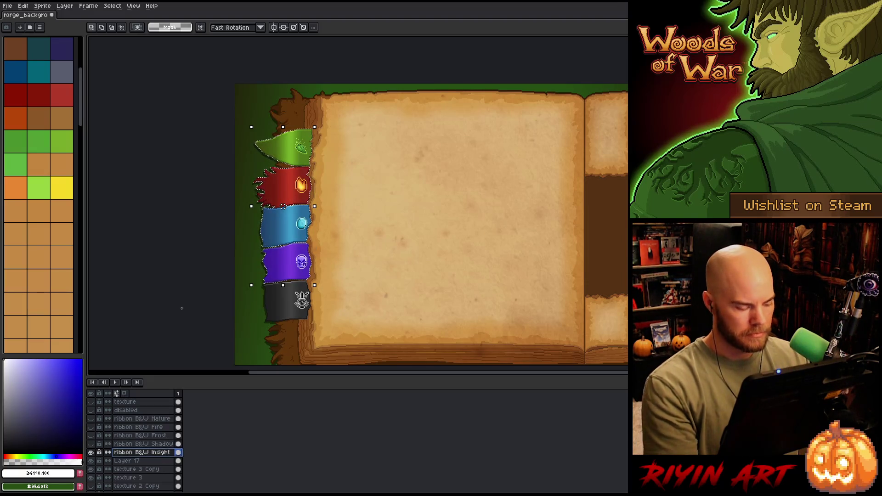
{"action": "key", "text": "ctrl+d"}
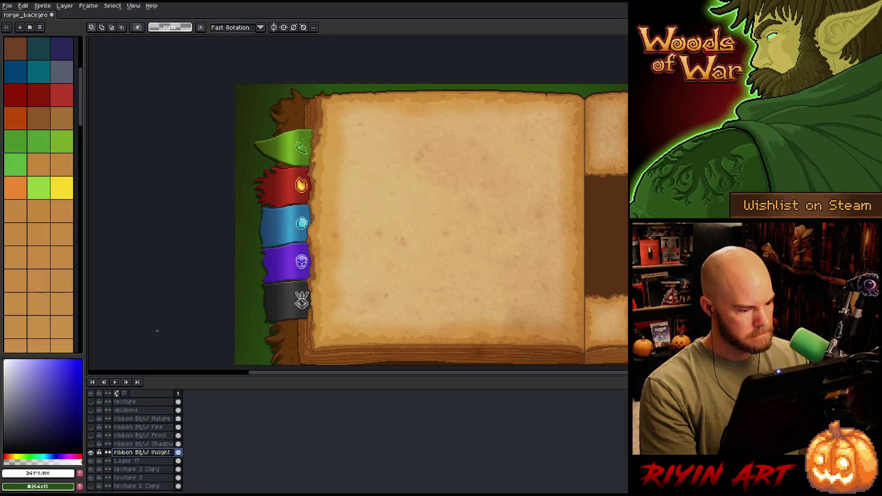
- Check what Layer 17 holds and duplicate it
{"action": "left_click", "coordinate": [131, 461]}
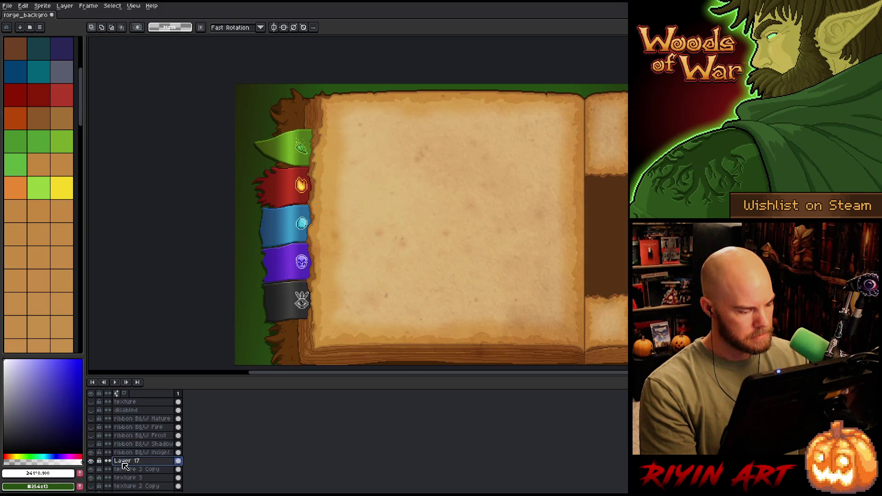
{"action": "left_click", "coordinate": [91, 461]}
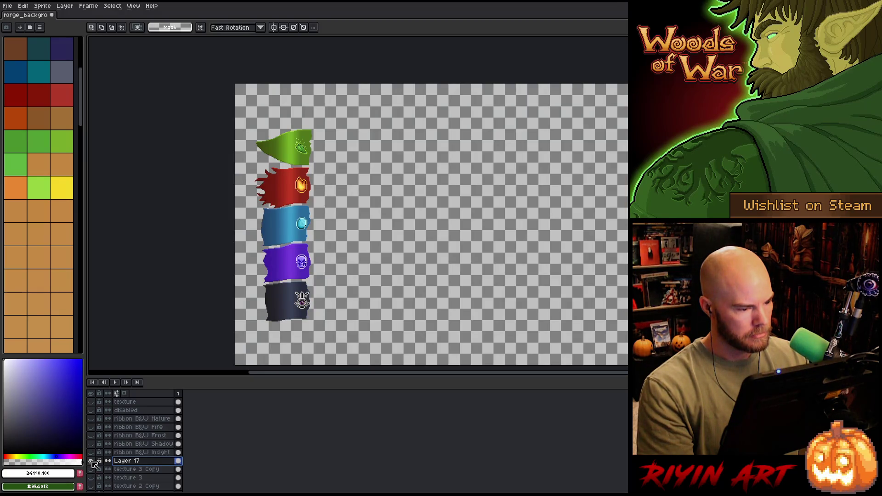
{"action": "left_click", "coordinate": [92, 461]}
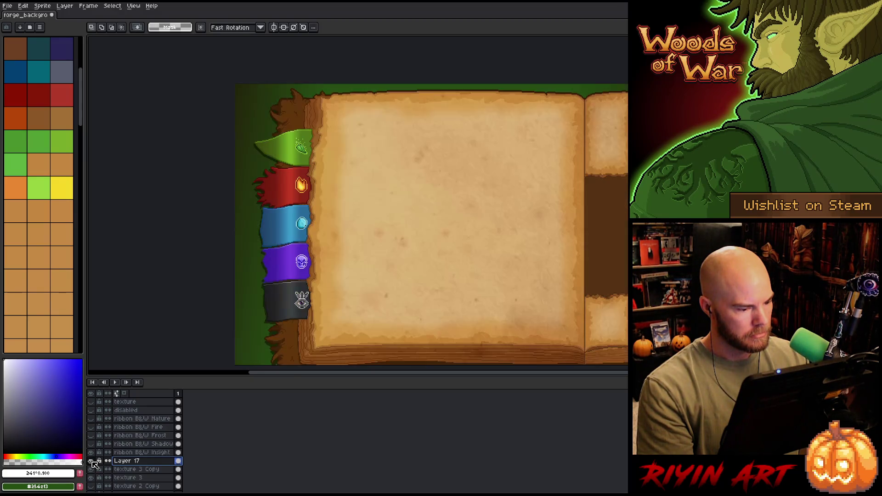
{"action": "right_click", "coordinate": [130, 462]}
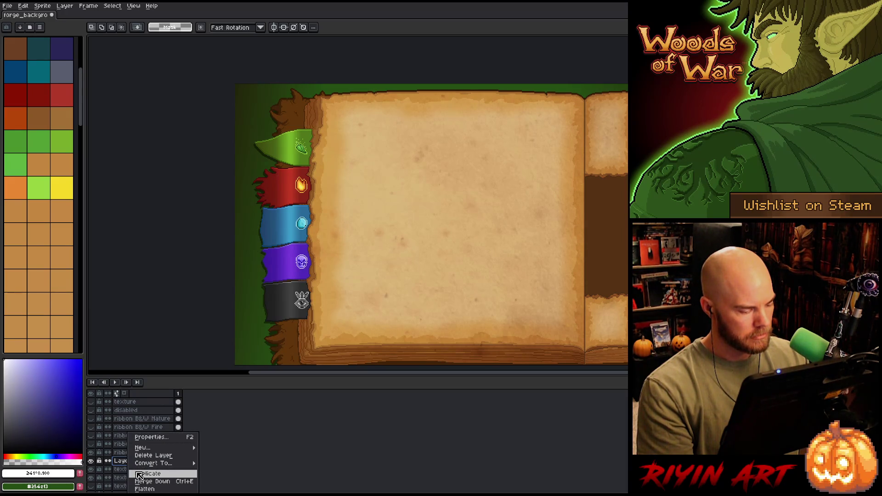
{"action": "left_click", "coordinate": [139, 475]}
{"action": "scroll", "coordinate": [138, 464], "scroll_direction": "down", "scroll_amount": 2}
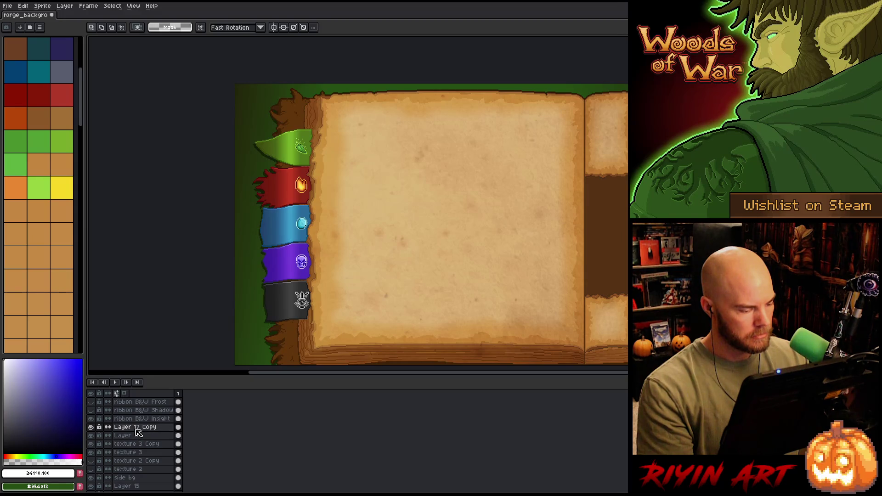
- Make further copies of the green ribbon layer and move one just below ribbon B&W Nature
{"action": "right_click", "coordinate": [137, 431]}
{"action": "left_click", "coordinate": [159, 471]}
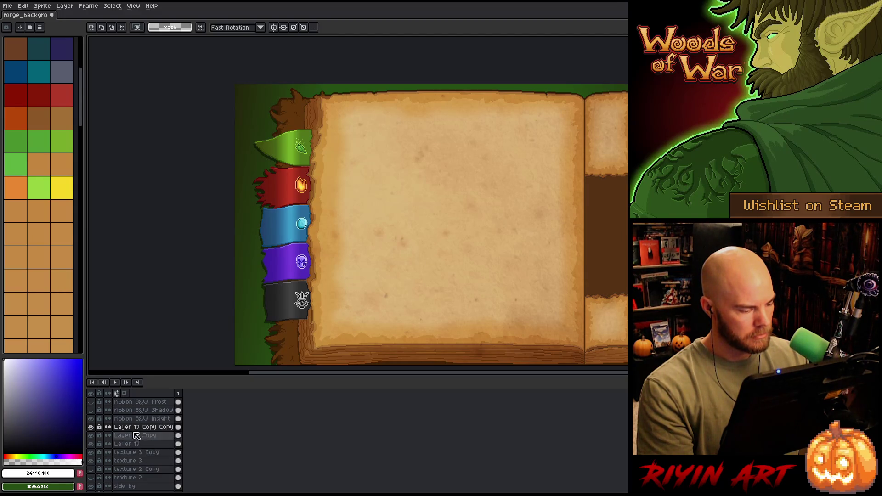
{"action": "right_click", "coordinate": [136, 437]}
{"action": "left_click", "coordinate": [148, 468]}
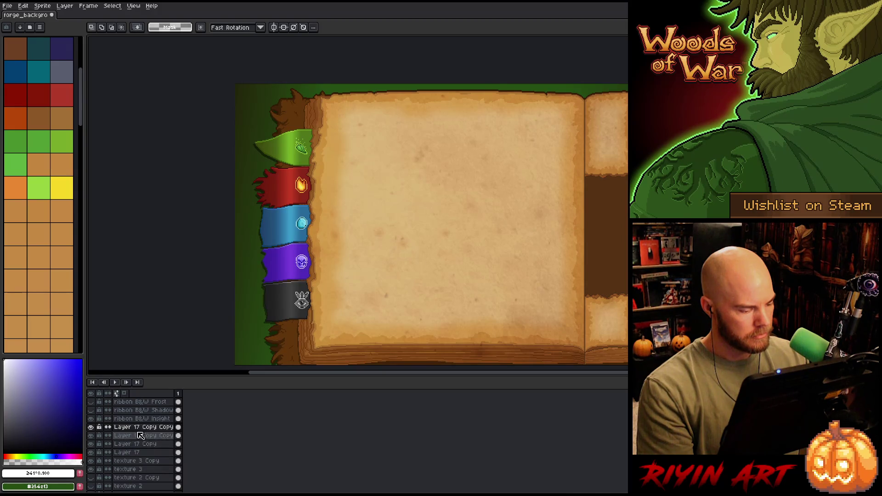
{"action": "right_click", "coordinate": [140, 437]}
{"action": "left_click", "coordinate": [154, 468]}
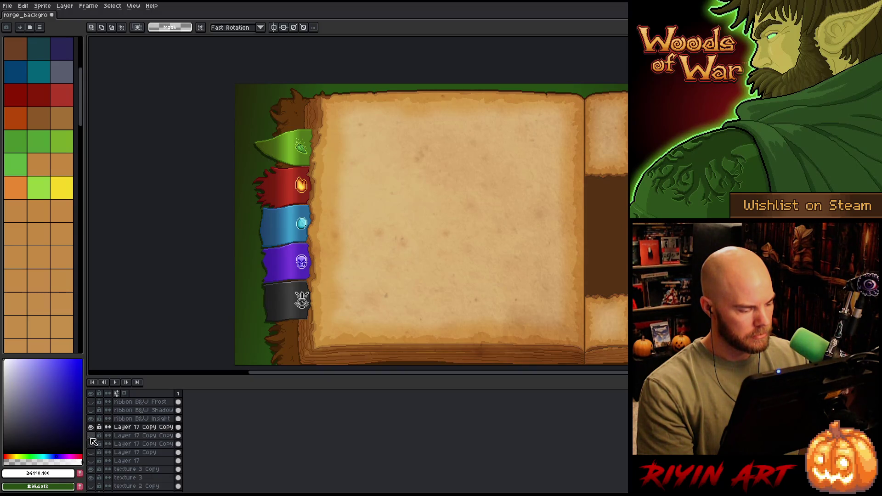
{"action": "scroll", "coordinate": [119, 443], "scroll_direction": "up", "scroll_amount": 3}
{"action": "left_click", "coordinate": [140, 455]}
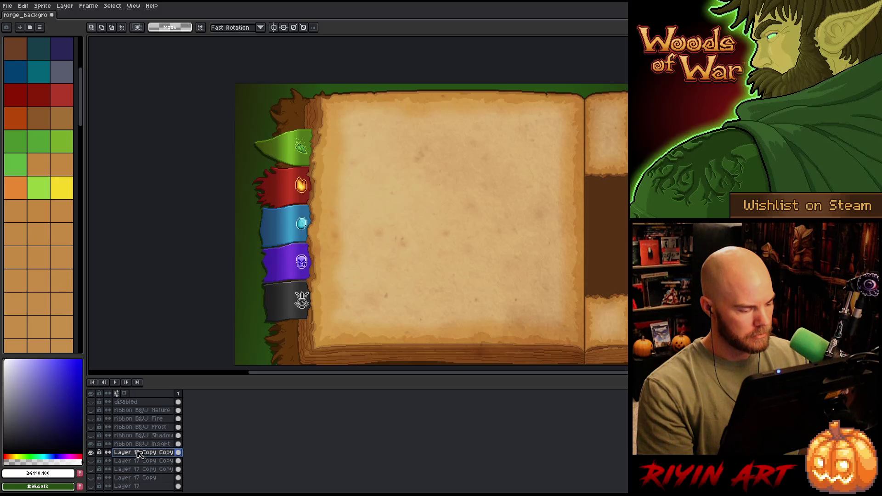
{"action": "left_click_drag", "start_coordinate": [140, 455], "coordinate": [135, 418]}
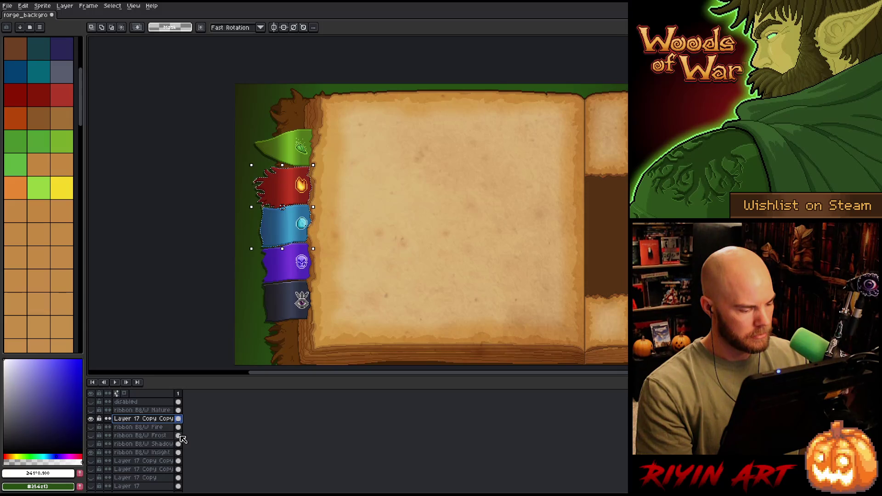
- Solo the green ribbon copy, then merge ribbon B&W Nature down with Ctrl+E and undo it
{"action": "left_click", "coordinate": [179, 445], "text": "ctrl+shift"}
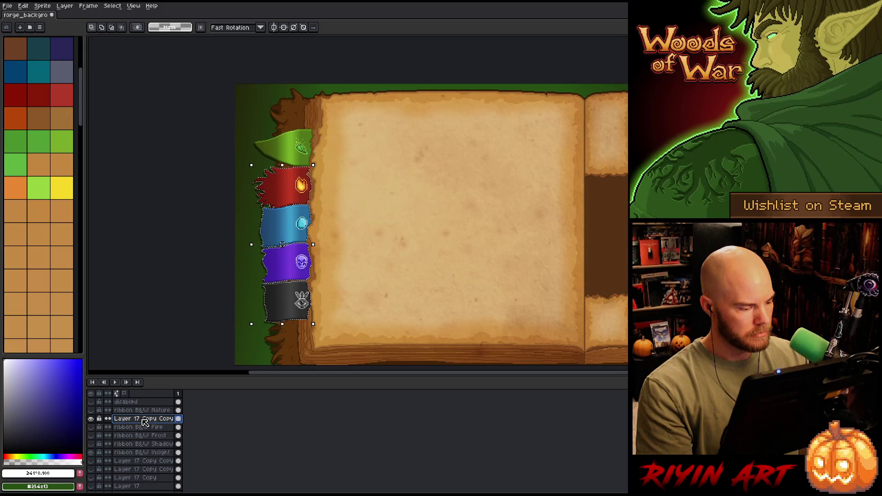
{"action": "left_click", "coordinate": [92, 419], "text": "alt"}
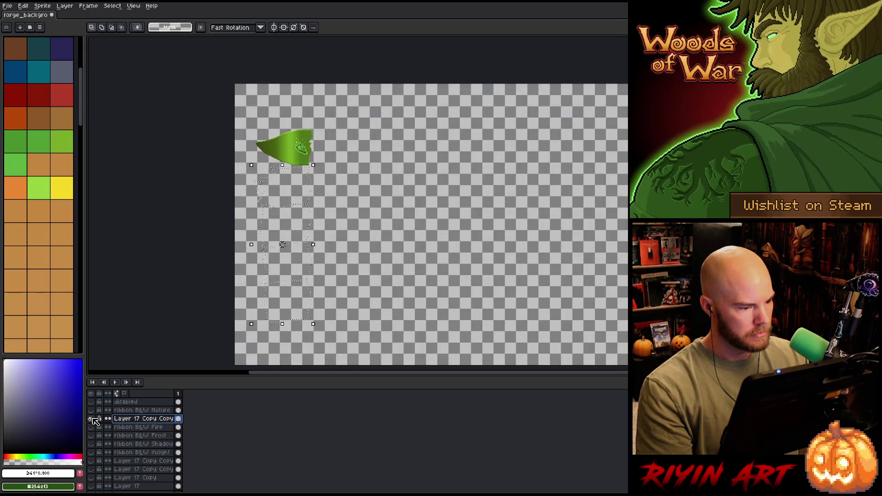
{"action": "left_click", "coordinate": [93, 419], "text": "alt"}
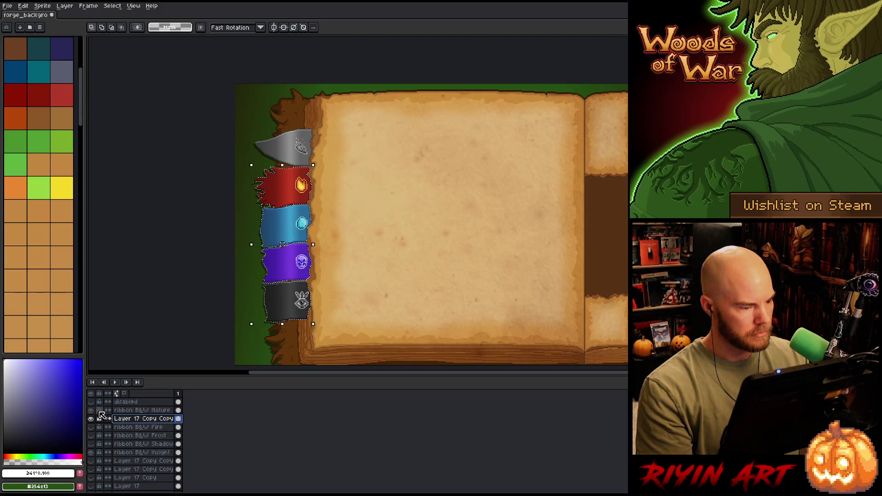
{"action": "left_click", "coordinate": [120, 411]}
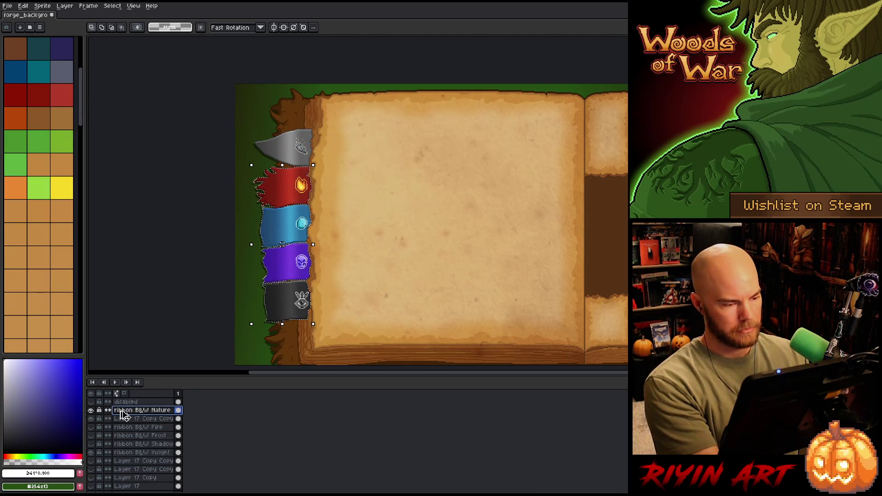
{"action": "key", "text": "ctrl+e"}
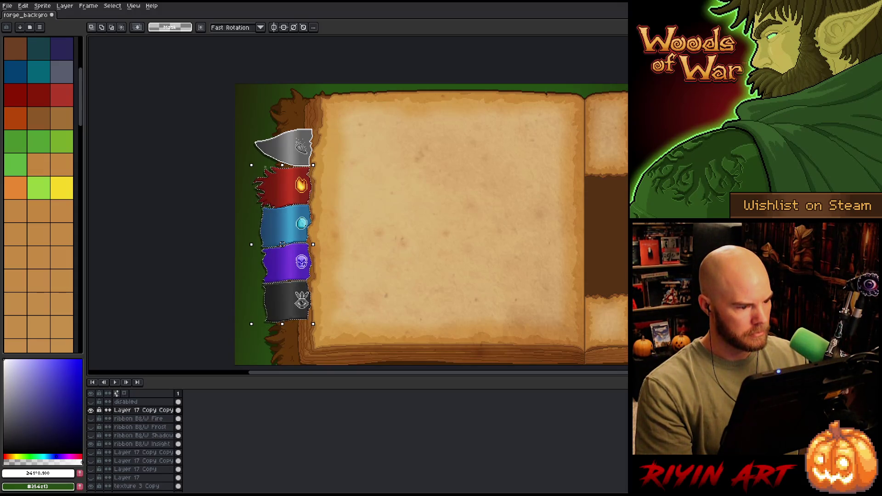
{"action": "scroll", "coordinate": [291, 164], "scroll_direction": "up", "scroll_amount": 2}
{"action": "key", "text": "ctrl+z"}
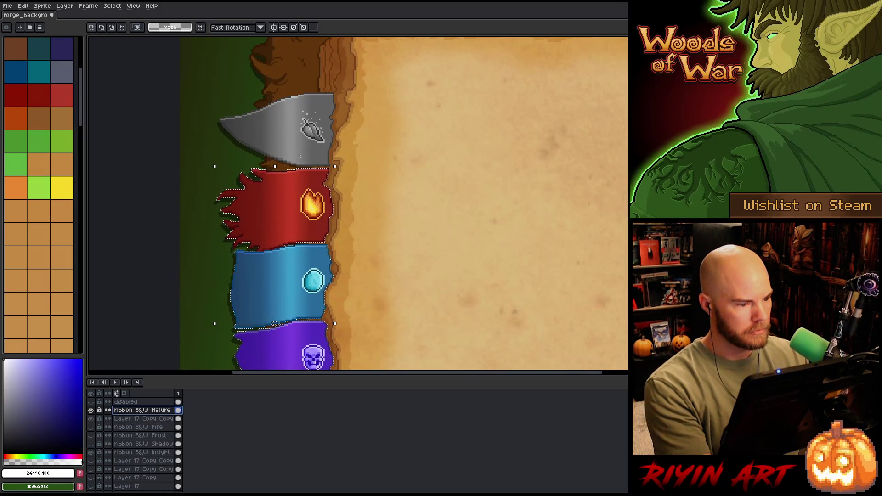
- Compare the Nature silhouette and green ribbon on their own, then turn ribbon B&W Nature back on
{"action": "left_click", "coordinate": [91, 411], "text": "alt"}
{"action": "left_click", "coordinate": [91, 411], "text": "alt"}
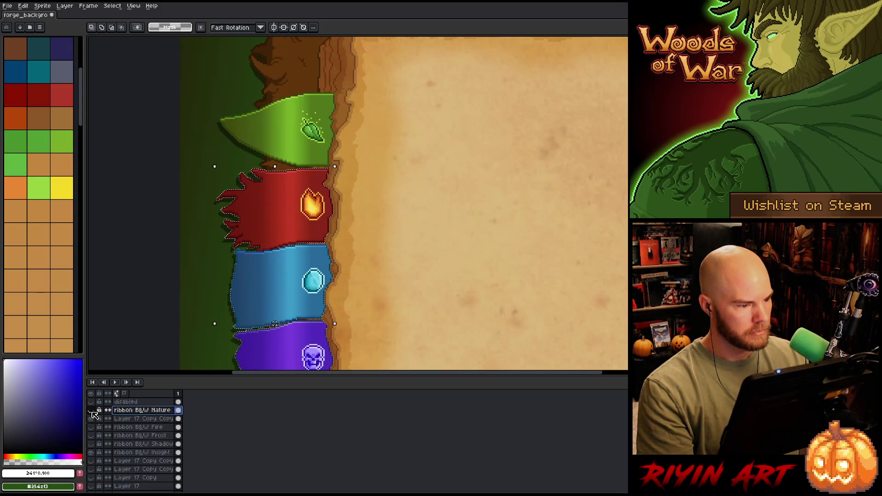
{"action": "left_click", "coordinate": [94, 423], "text": "alt"}
{"action": "left_click", "coordinate": [95, 423], "text": "alt"}
{"action": "left_click", "coordinate": [94, 423], "text": "alt"}
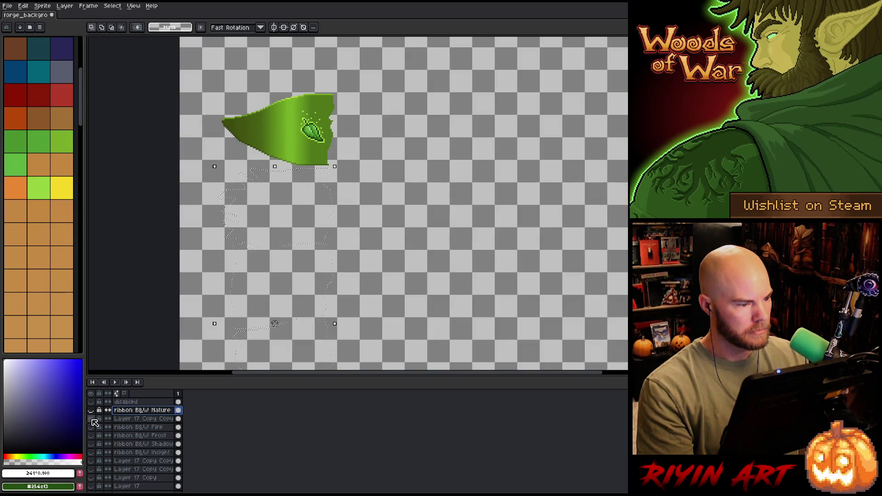
{"action": "left_click", "coordinate": [95, 422], "text": "alt"}
{"action": "left_click", "coordinate": [91, 411]}
{"action": "scroll", "coordinate": [97, 413], "scroll_direction": "up", "scroll_amount": 1}
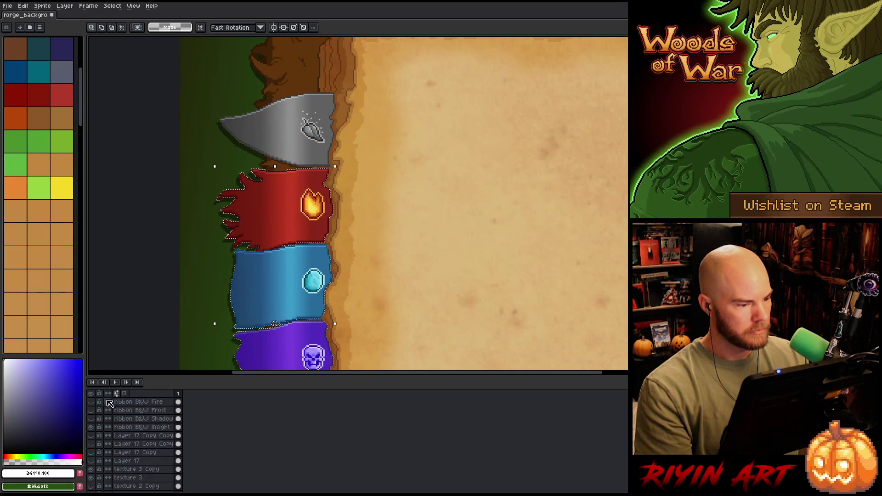
{"action": "scroll", "coordinate": [262, 209], "scroll_direction": "down", "scroll_amount": 1}
{"action": "scroll", "coordinate": [262, 210], "scroll_direction": "down", "scroll_amount": 1}
{"action": "scroll", "coordinate": [275, 166], "scroll_direction": "up", "scroll_amount": 1}
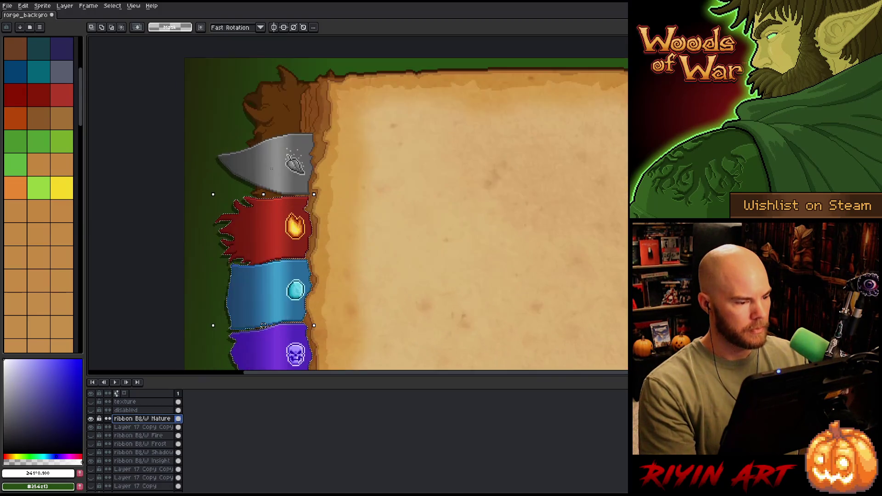
- Clear the current selection and select the green ribbon copy's cel
{"action": "right_click", "coordinate": [146, 429]}
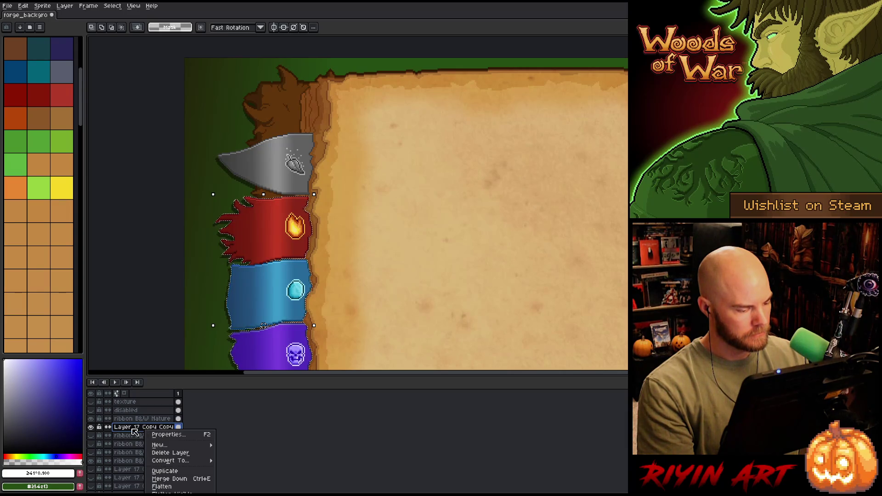
{"action": "key", "text": "Escape"}
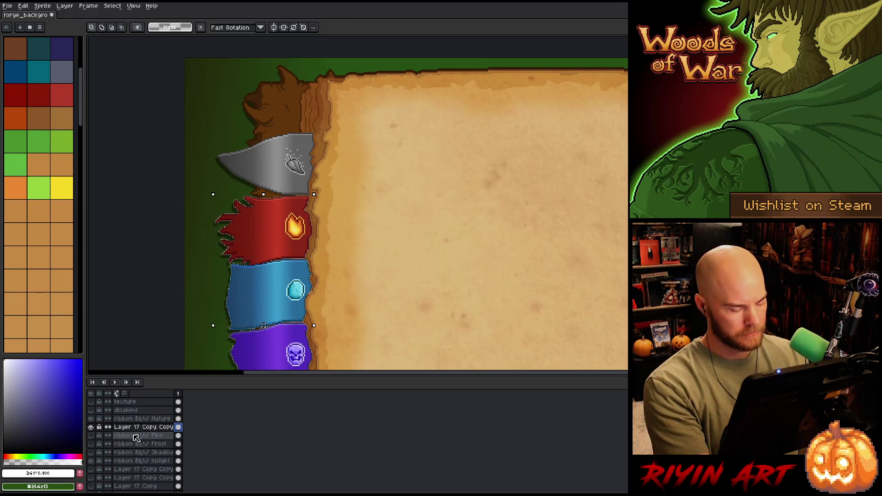
{"action": "key", "text": "ctrl+d"}
{"action": "left_click", "coordinate": [179, 428]}
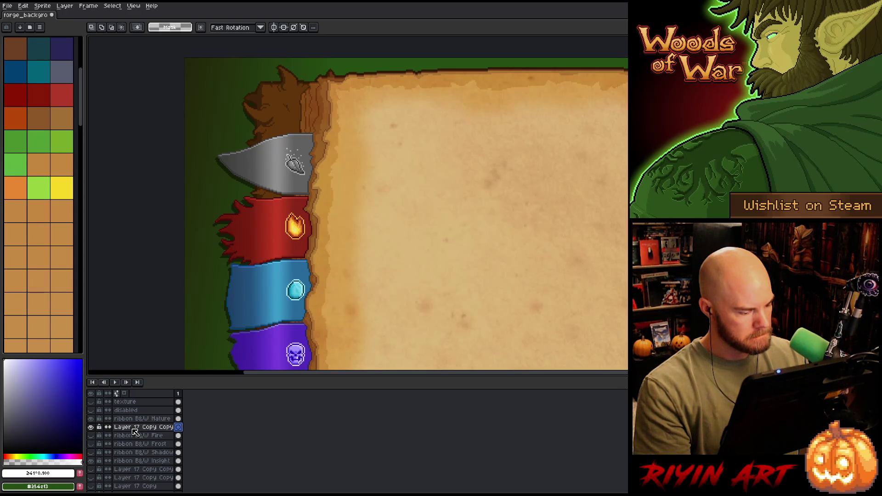
- Delete the four leftover Layer 17 layers, then make the green ribbon copy the active layer
{"action": "scroll", "coordinate": [142, 453], "scroll_direction": "down", "scroll_amount": 2}
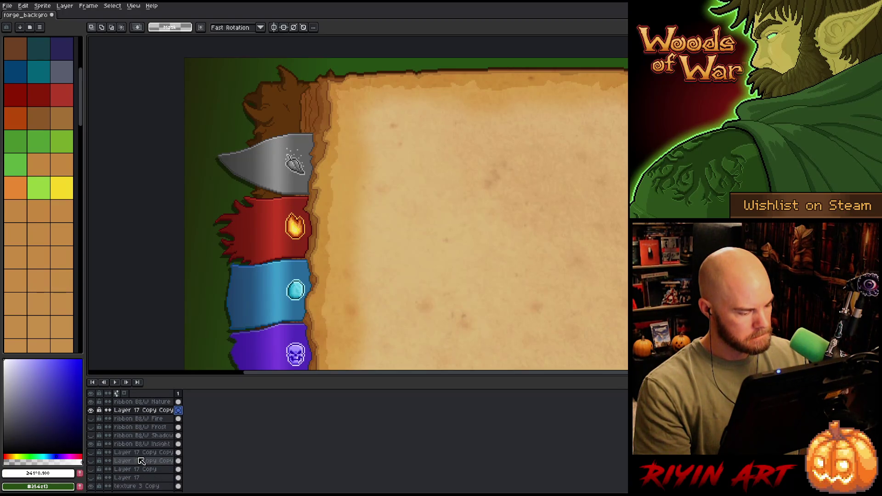
{"action": "left_click_drag", "start_coordinate": [138, 455], "coordinate": [144, 480]}
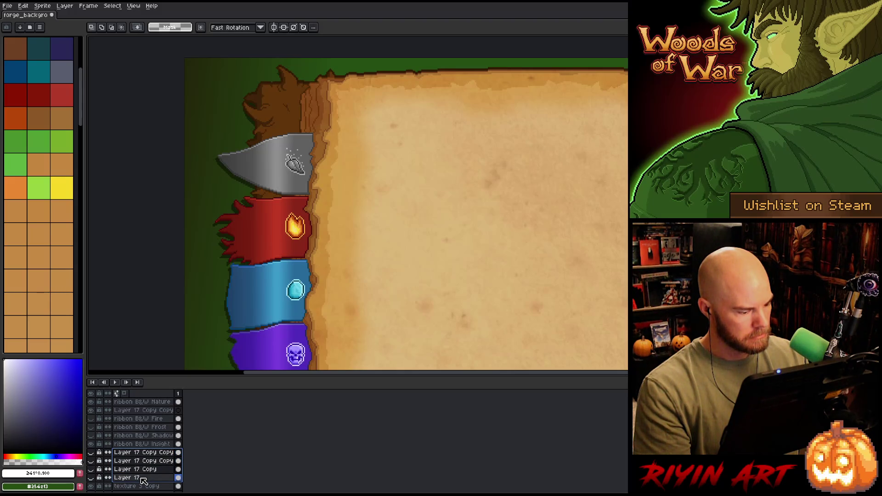
{"action": "right_click", "coordinate": [144, 480]}
{"action": "left_click", "coordinate": [164, 458]}
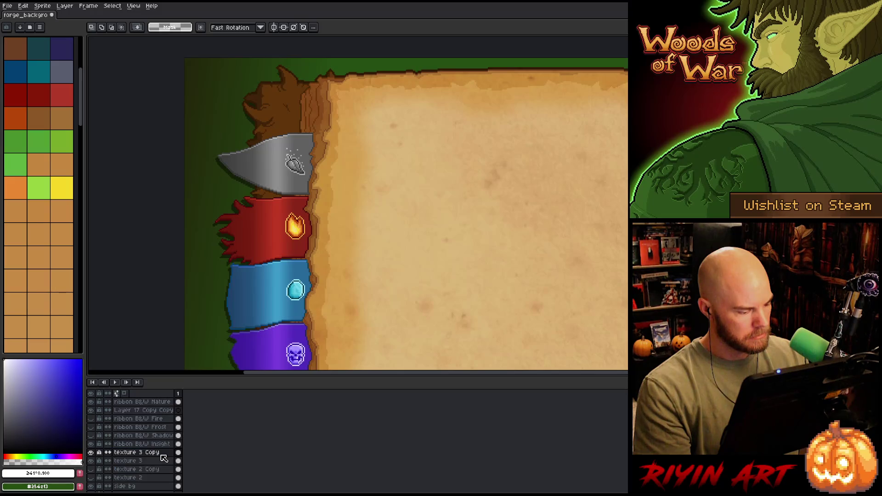
{"action": "scroll", "coordinate": [137, 436], "scroll_direction": "up", "scroll_amount": 2}
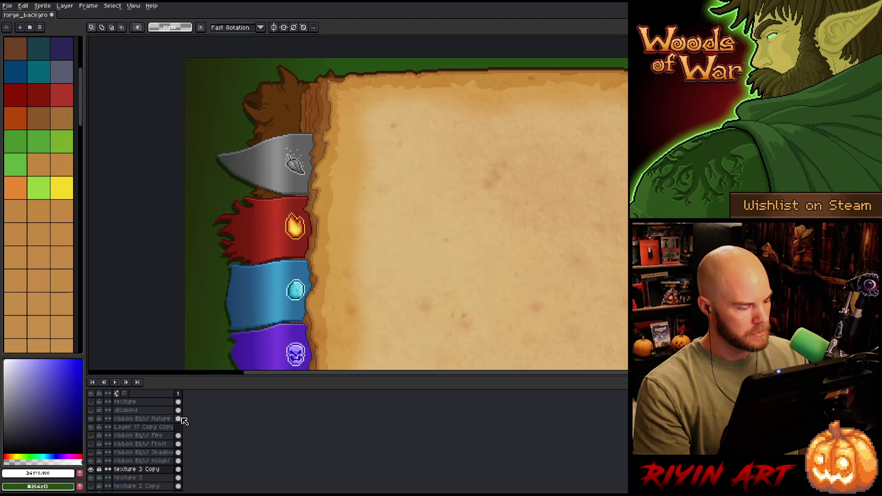
{"action": "left_click", "coordinate": [137, 427]}
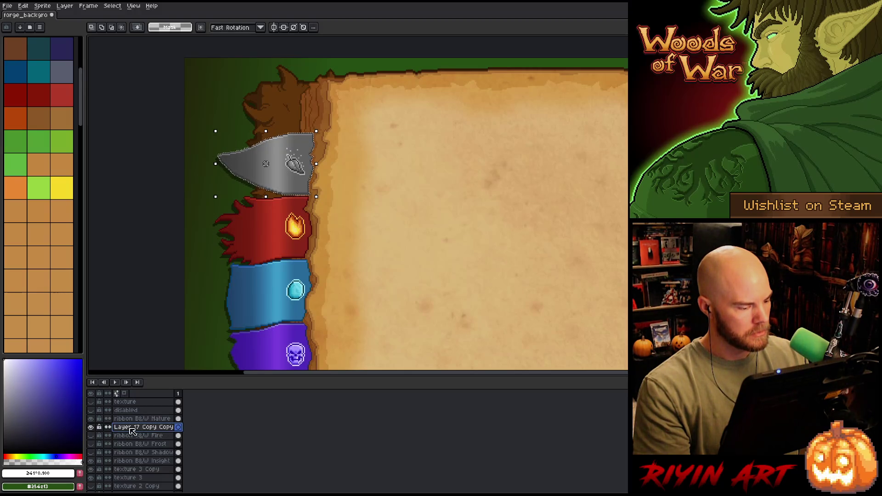
- Hide the ribbon B&W Nature layer so the green ribbon shows
{"action": "left_click", "coordinate": [91, 419]}
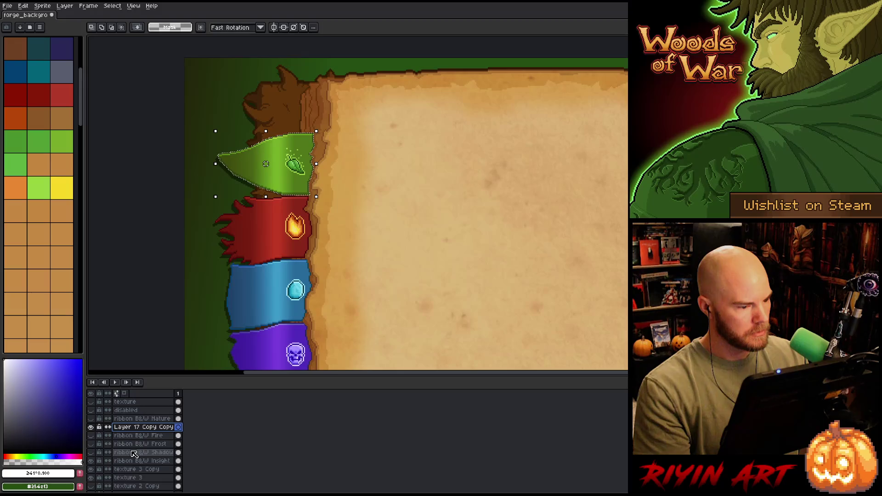
{"action": "scroll", "coordinate": [156, 320], "scroll_direction": "up", "scroll_amount": 3}
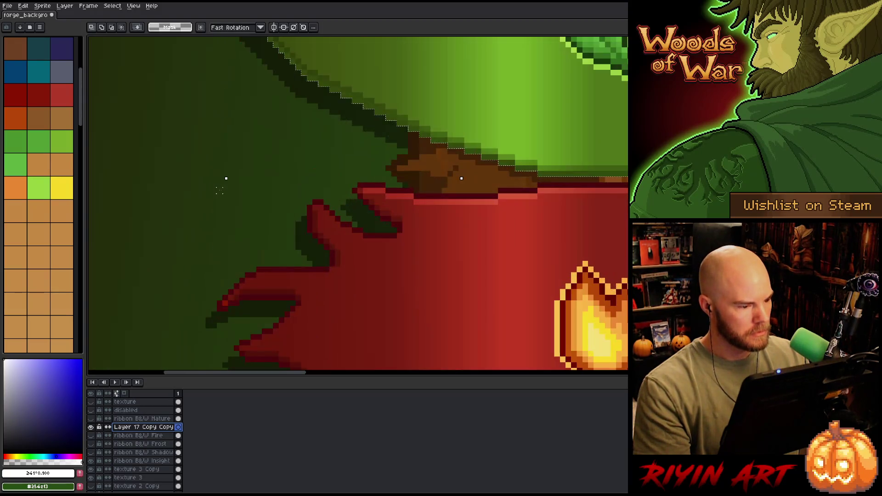
{"action": "scroll", "coordinate": [349, 144], "scroll_direction": "down", "scroll_amount": 1}
- Drag the green ribbon into transform mode with Ctrl+T and zoom in to reposition it
{"action": "left_click_drag", "start_coordinate": [348, 144], "coordinate": [322, 237]}
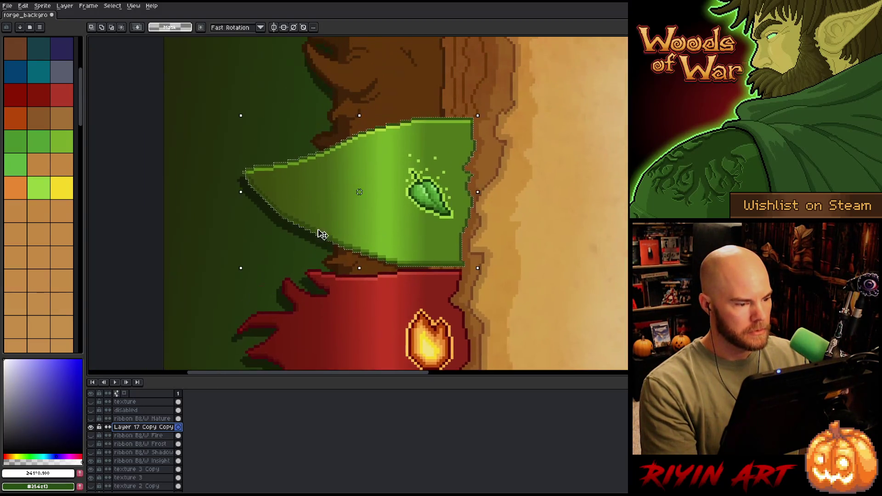
{"action": "key", "text": "ctrl+t"}
{"action": "scroll", "coordinate": [300, 215], "scroll_direction": "up", "scroll_amount": 3}
{"action": "scroll", "coordinate": [303, 216], "scroll_direction": "down", "scroll_amount": 3}
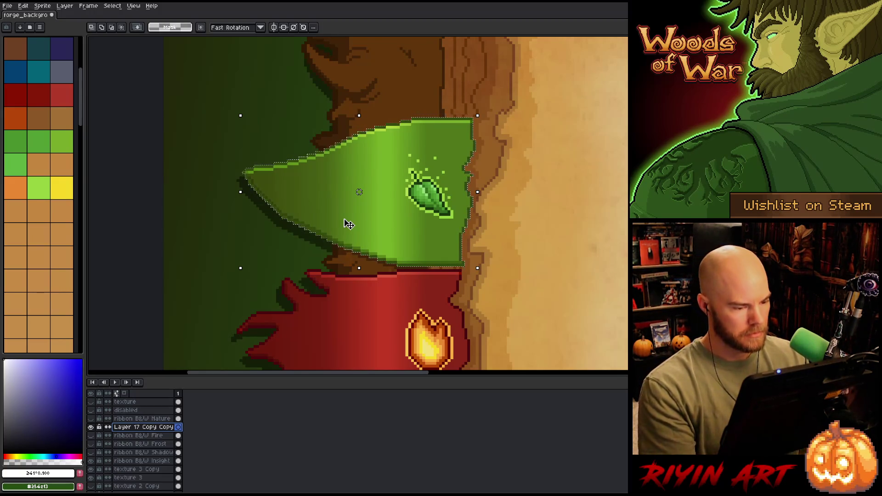
{"action": "scroll", "coordinate": [321, 231], "scroll_direction": "up", "scroll_amount": 2}
{"action": "scroll", "coordinate": [296, 229], "scroll_direction": "down", "scroll_amount": 1}
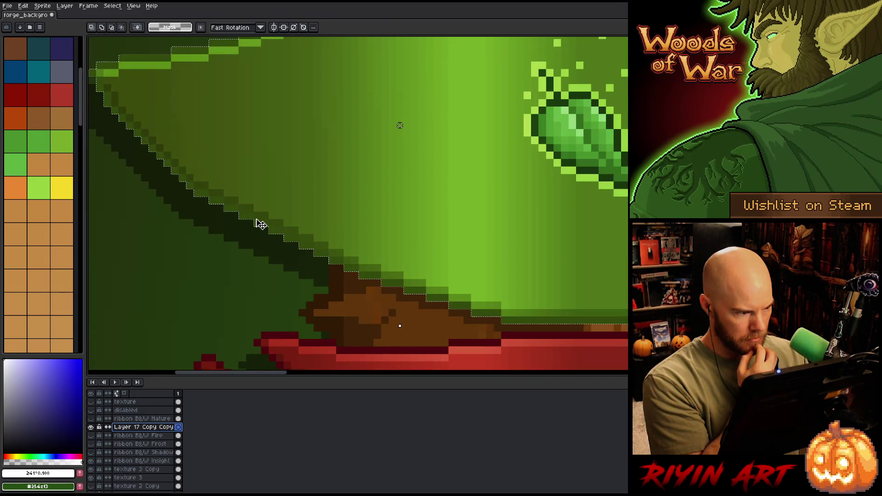
{"action": "scroll", "coordinate": [261, 224], "scroll_direction": "down", "scroll_amount": 3}
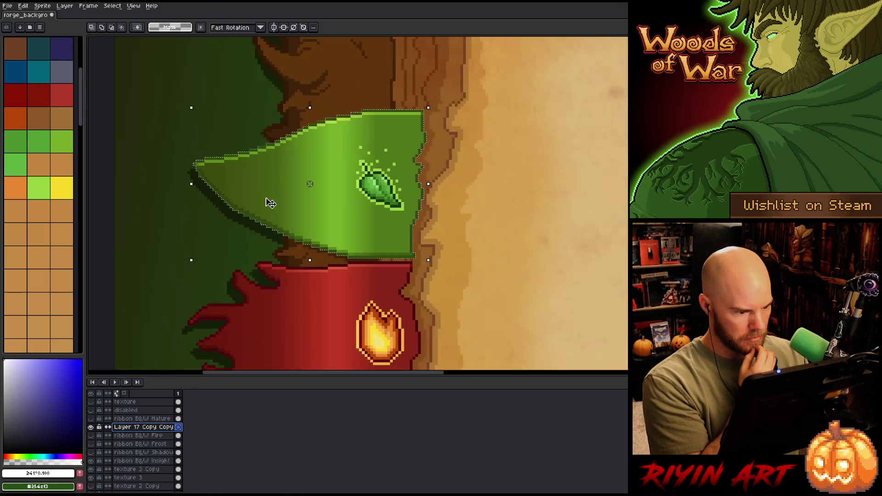
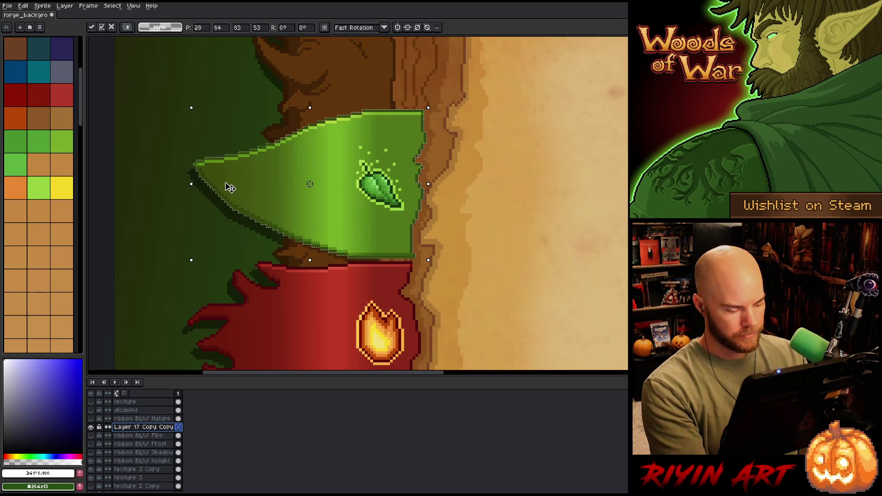
- Deselect the green ribbon, switch to Move, and select the ribbon shadow's exact pixels
{"action": "key", "text": "ctrl+d"}
{"action": "key", "text": "v"}
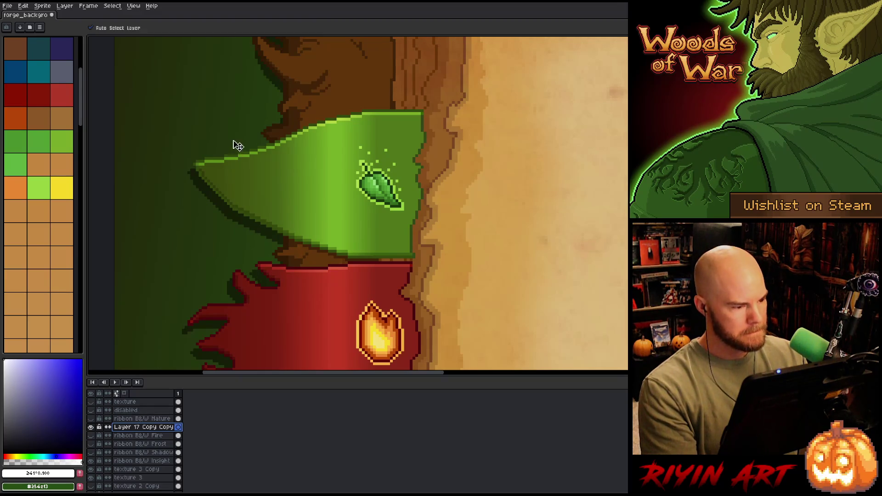
{"action": "left_click", "coordinate": [230, 178]}
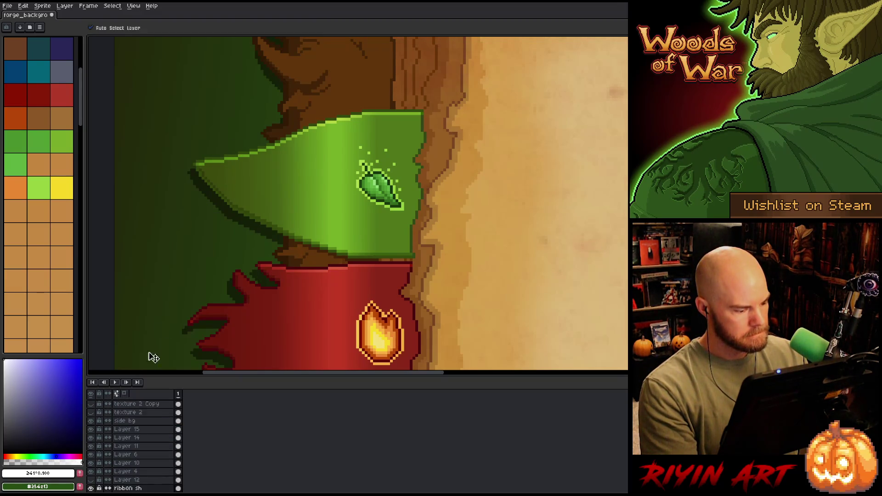
{"action": "left_click", "coordinate": [92, 447], "text": "alt"}
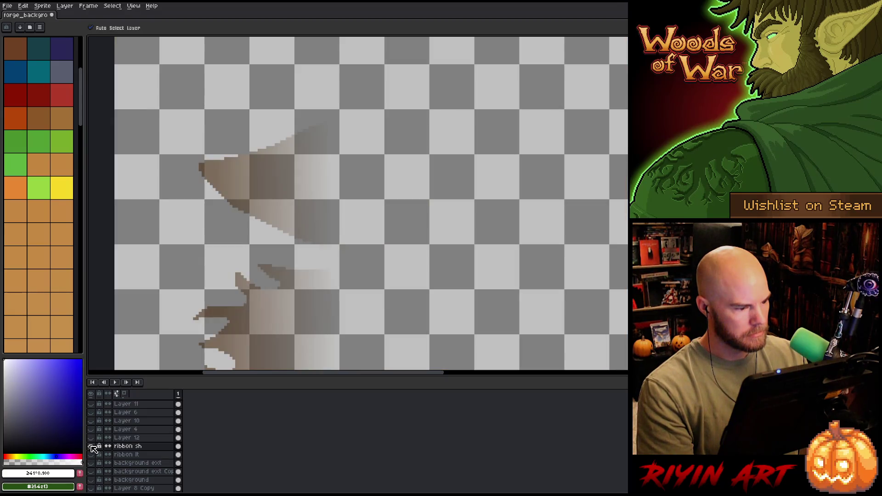
{"action": "left_click", "coordinate": [92, 448], "text": "alt"}
{"action": "left_click", "coordinate": [178, 438]}
{"action": "left_click", "coordinate": [179, 446], "text": "ctrl"}
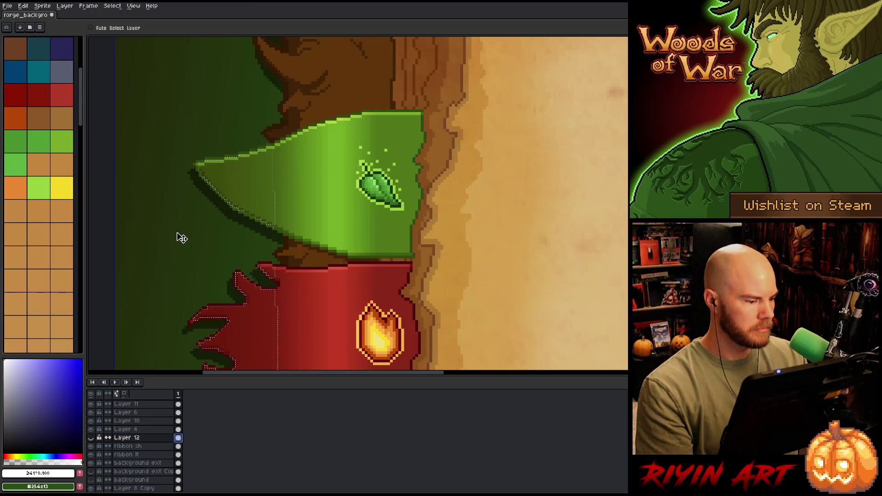
- Bring the ribbons and parchment into view and insert Layer 18 above ribbon sh
{"action": "scroll", "coordinate": [183, 230], "scroll_direction": "down", "scroll_amount": 3}
{"action": "left_click_drag", "start_coordinate": [184, 230], "coordinate": [214, 173]}
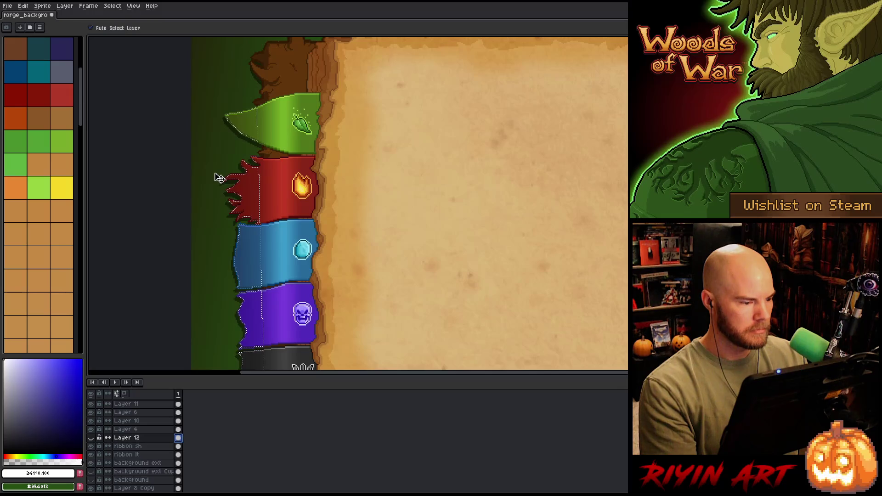
{"action": "scroll", "coordinate": [252, 131], "scroll_direction": "up", "scroll_amount": 3}
{"action": "scroll", "coordinate": [292, 147], "scroll_direction": "up", "scroll_amount": 2}
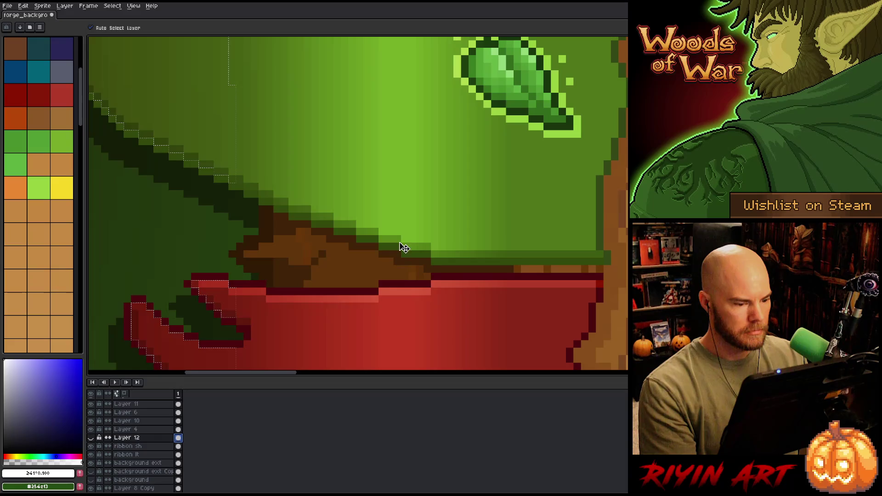
{"action": "scroll", "coordinate": [402, 252], "scroll_direction": "down", "scroll_amount": 5}
{"action": "left_click_drag", "start_coordinate": [403, 252], "coordinate": [265, 172]}
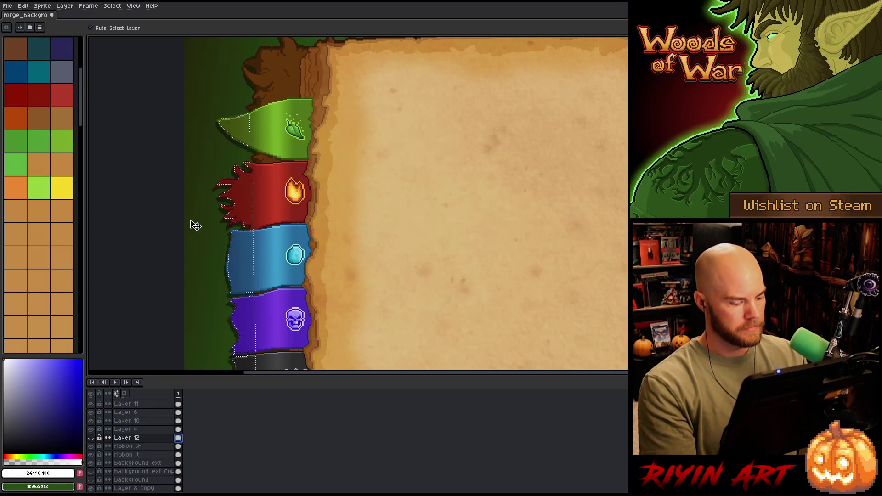
{"action": "left_click", "coordinate": [133, 447]}
{"action": "key", "text": "shift+n"}
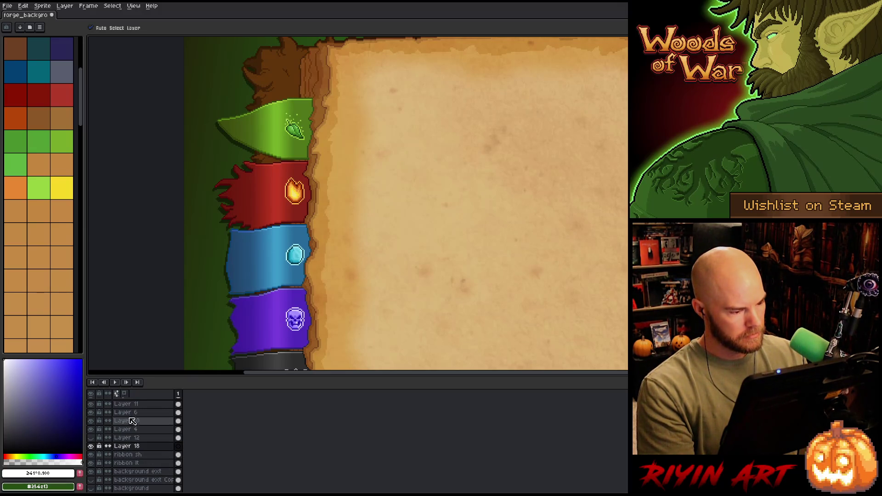
- Sample a dark brown from the tree trunk as the drawing colour
{"action": "left_click", "coordinate": [62, 434]}
{"action": "key", "text": "i"}
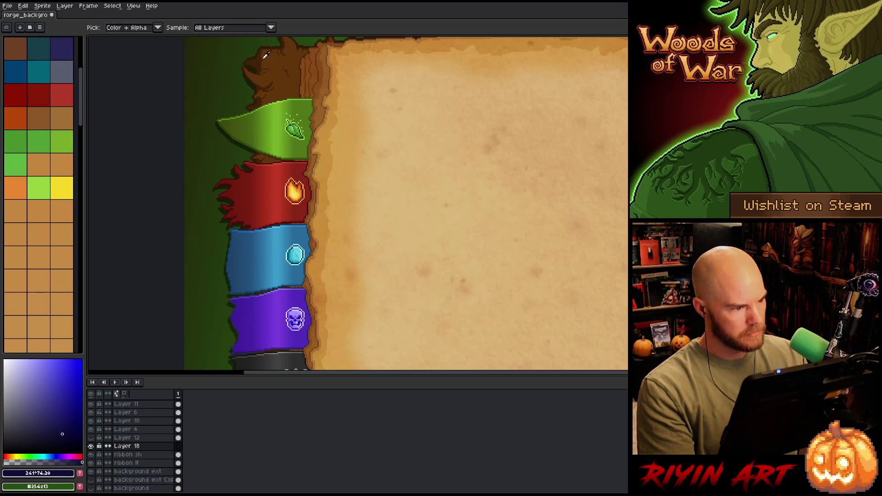
{"action": "left_click", "coordinate": [260, 57]}
{"action": "left_click", "coordinate": [257, 54]}
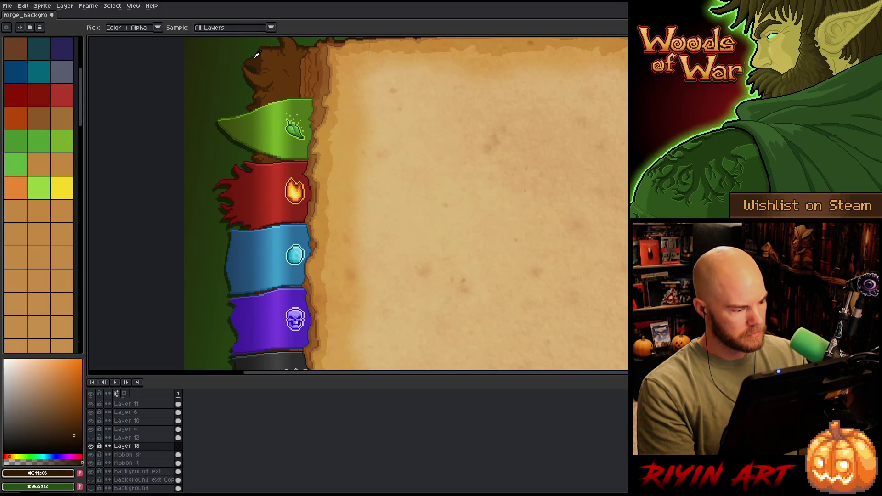
{"action": "key", "text": "x"}
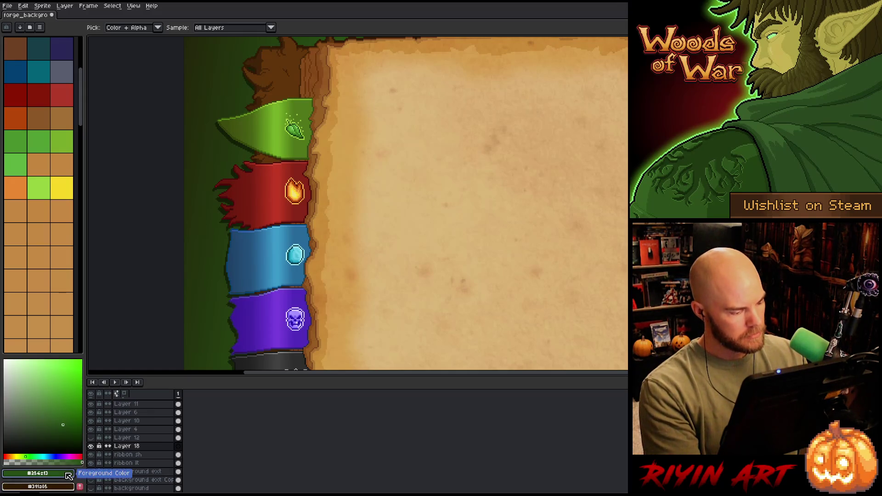
{"action": "left_click", "coordinate": [258, 60]}
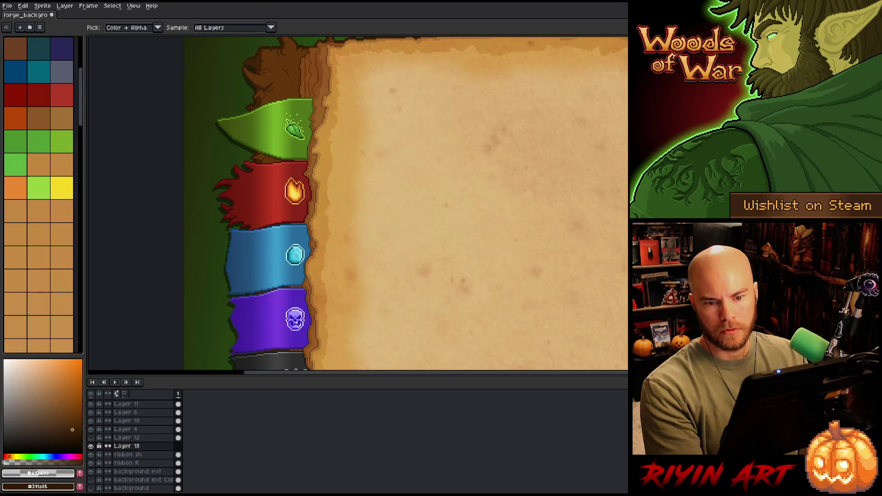
- Paint-bucket the green strip left of the ribbons brown, undoing fills that covered the ribbons
{"action": "key", "text": "w"}
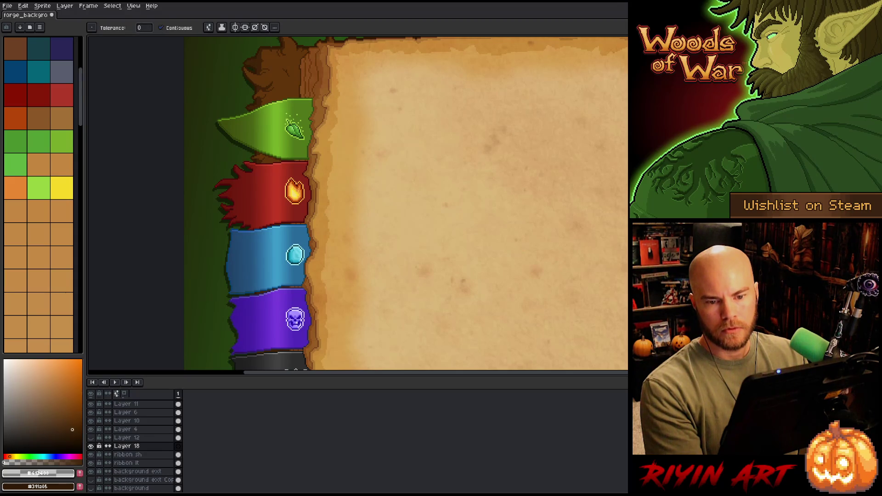
{"action": "key", "text": "g"}
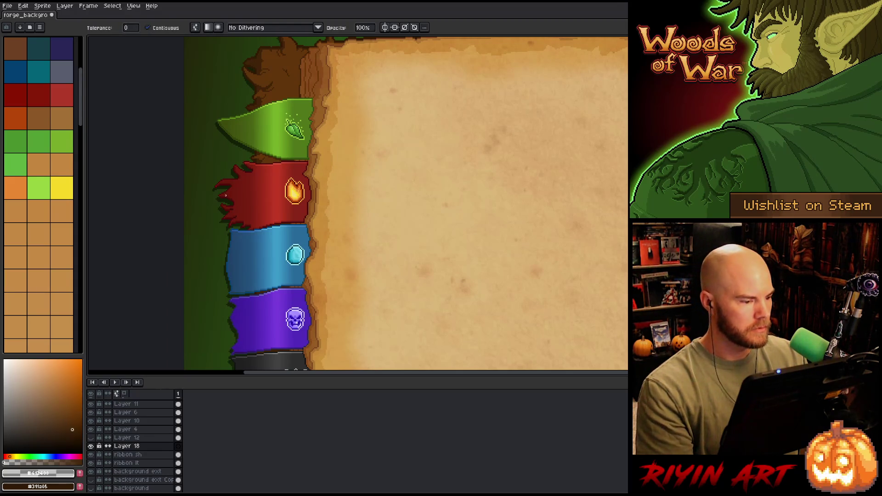
{"action": "left_click", "coordinate": [221, 200]}
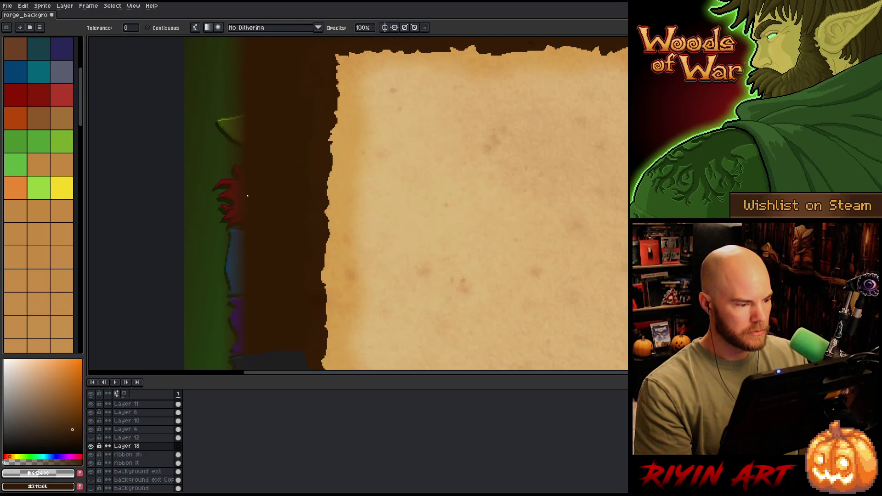
{"action": "key", "text": "ctrl+z"}
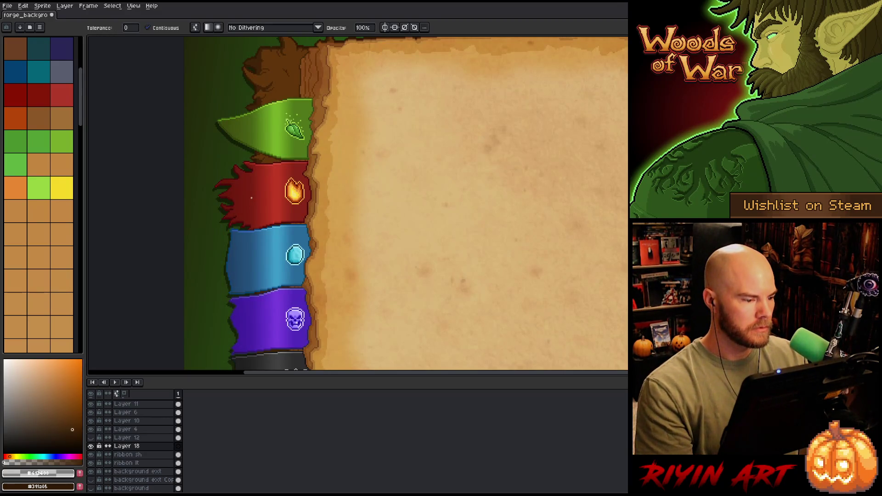
{"action": "left_click", "coordinate": [220, 198]}
{"action": "left_click", "coordinate": [229, 198]}
{"action": "key", "text": "ctrl+z"}
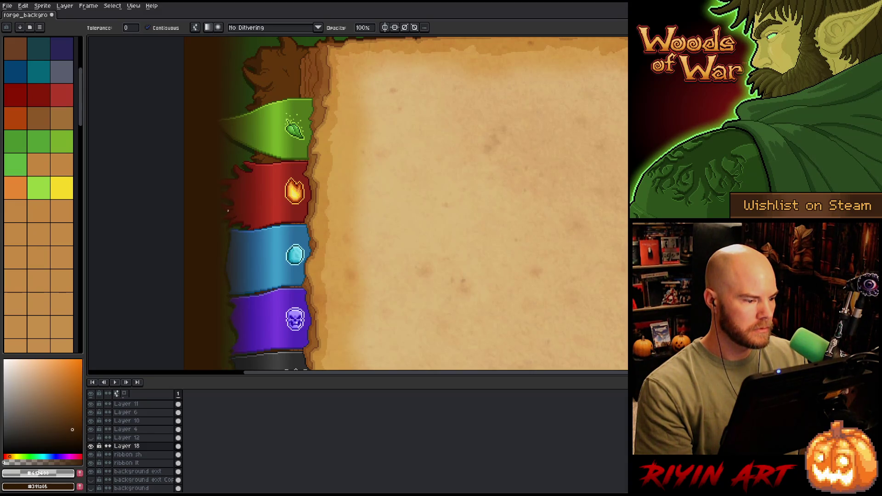
{"action": "key", "text": "ctrl+z"}
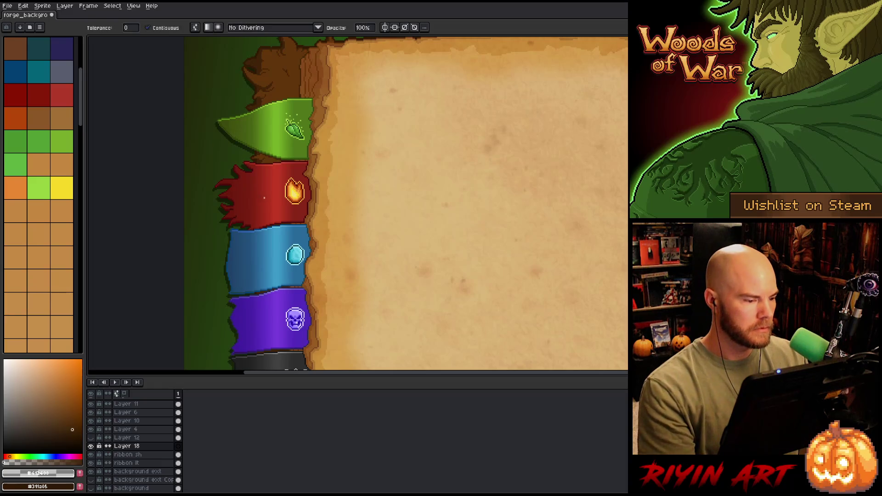
{"action": "left_click", "coordinate": [215, 196]}
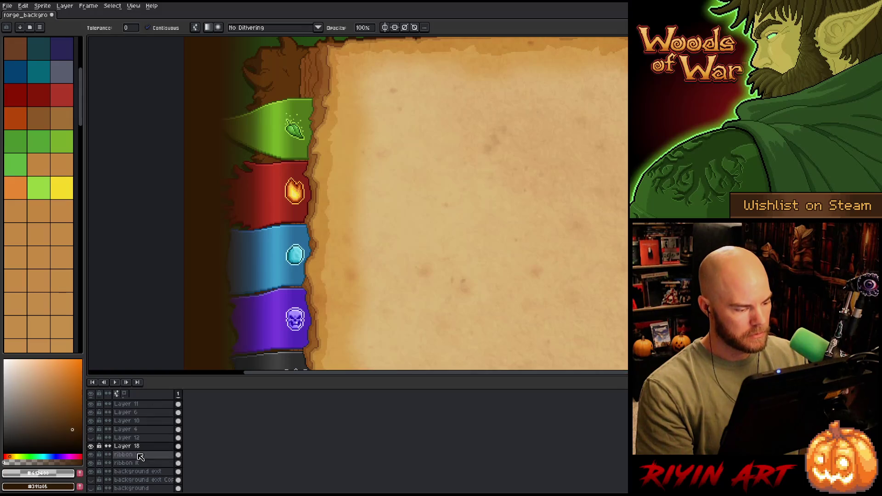
- Select Layer 12's shape plus the Nature, Fire and Shadow ribbons, then activate Layer 18
{"action": "left_click", "coordinate": [179, 438], "text": "ctrl"}
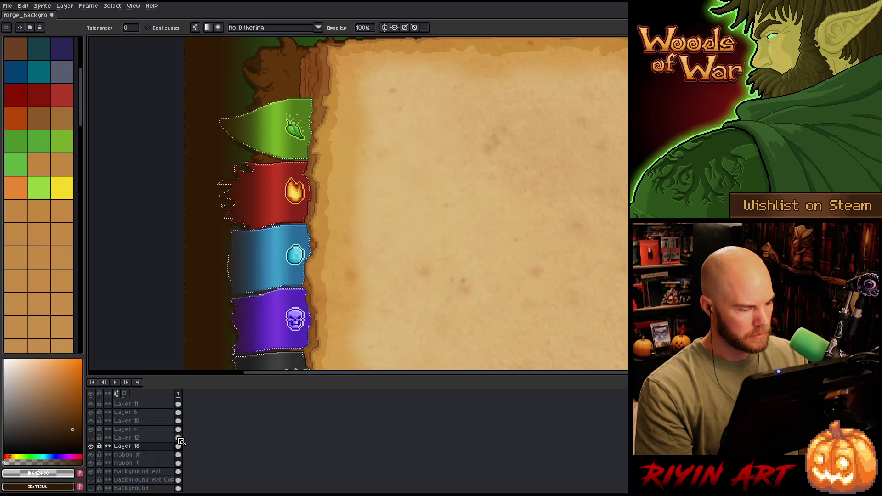
{"action": "scroll", "coordinate": [180, 442], "scroll_direction": "up", "scroll_amount": 5}
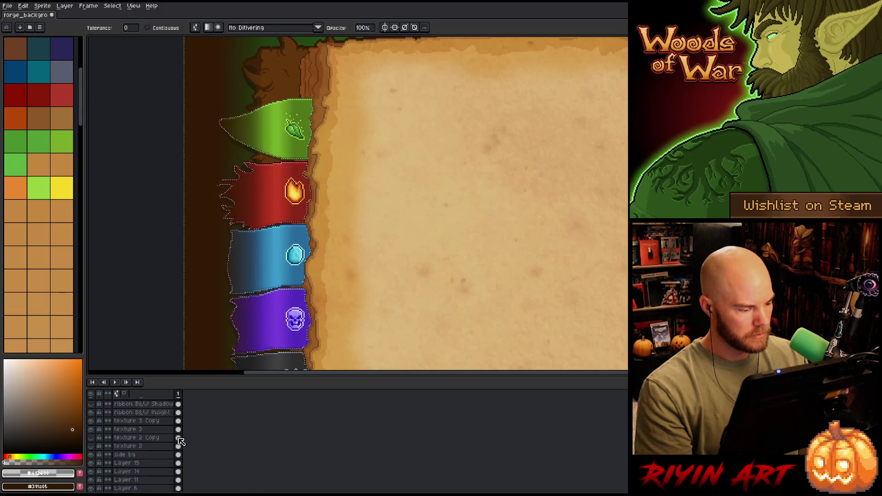
{"action": "scroll", "coordinate": [180, 441], "scroll_direction": "up", "scroll_amount": 4}
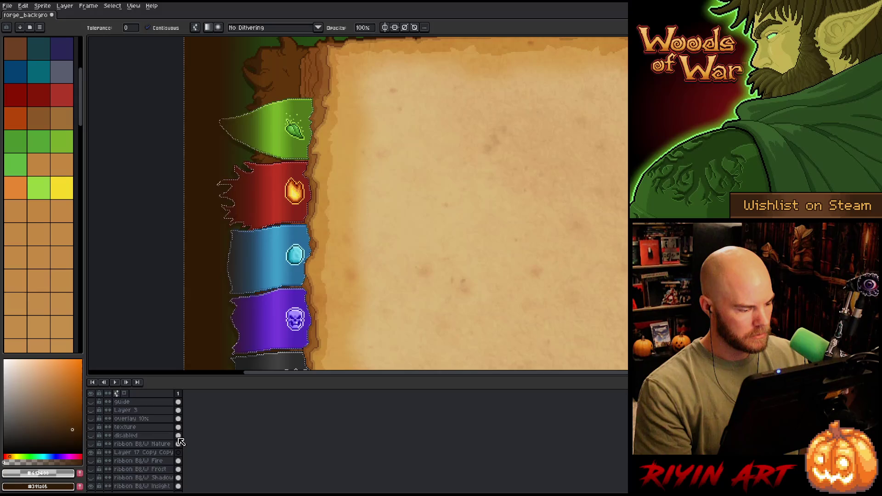
{"action": "scroll", "coordinate": [181, 441], "scroll_direction": "down", "scroll_amount": 2}
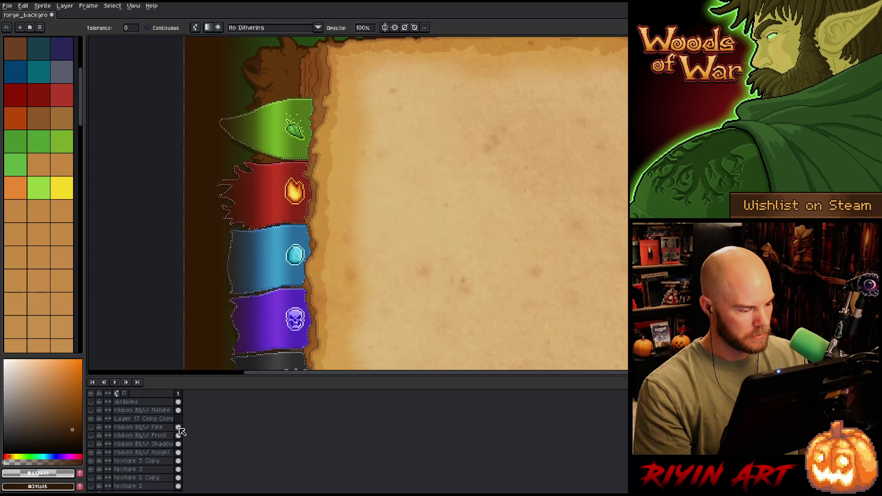
{"action": "left_click", "coordinate": [181, 412], "text": "ctrl"}
{"action": "left_click", "coordinate": [178, 427], "text": "ctrl+shift"}
{"action": "left_click", "coordinate": [179, 445], "text": "ctrl+shift"}
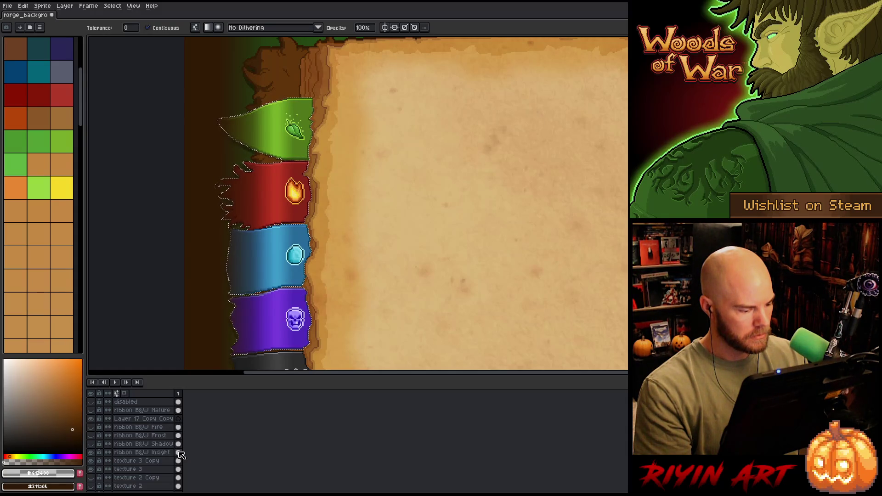
{"action": "scroll", "coordinate": [154, 471], "scroll_direction": "down", "scroll_amount": 3}
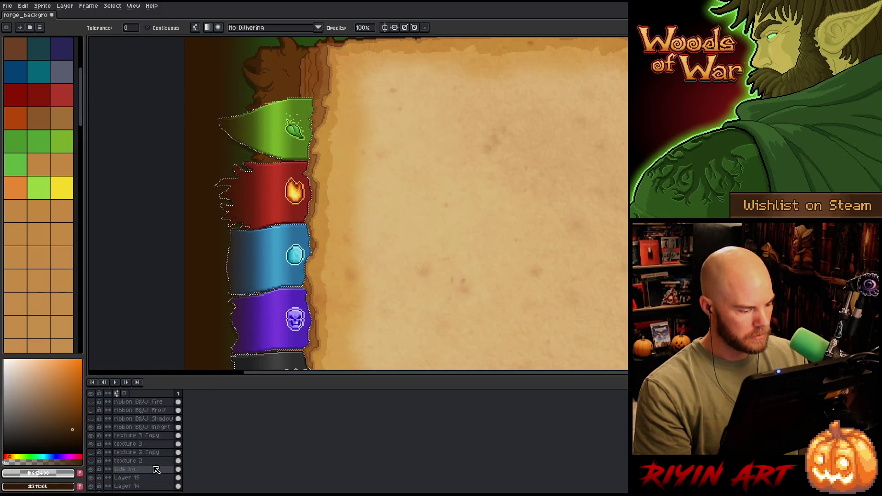
{"action": "scroll", "coordinate": [157, 470], "scroll_direction": "down", "scroll_amount": 3}
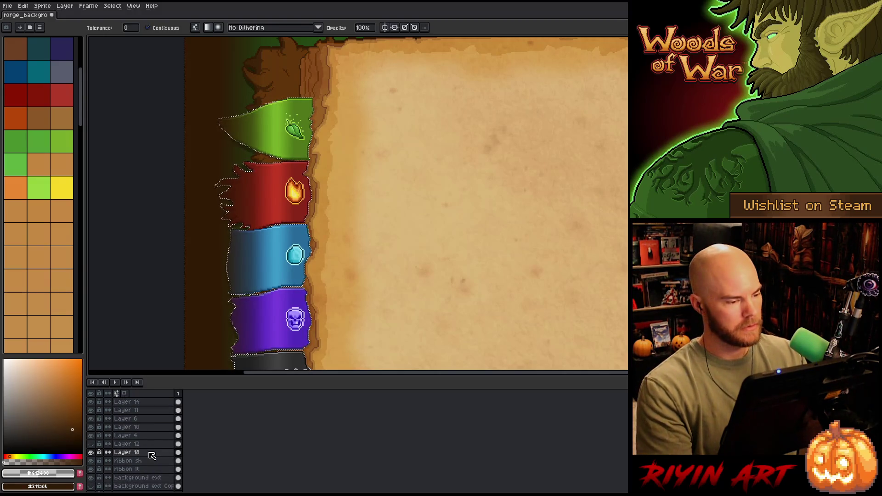
{"action": "left_click", "coordinate": [152, 454]}
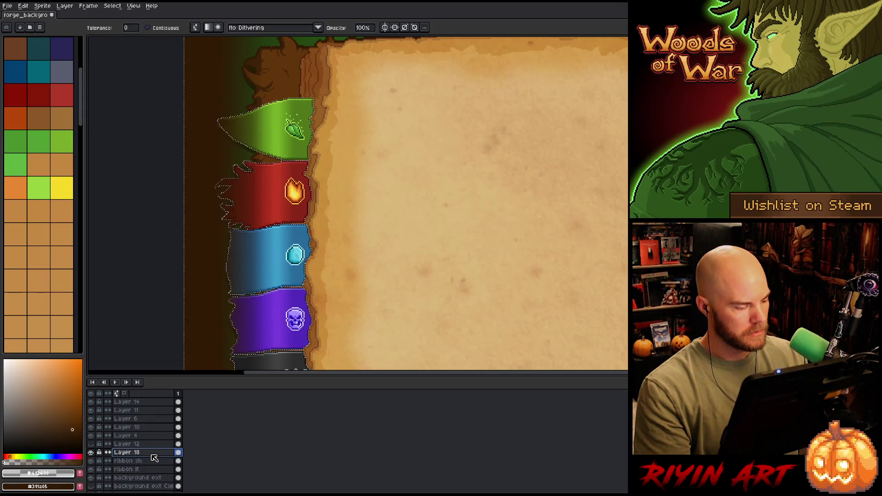
- Delete the selected brown area and set Layer 18's blend mode to Overlay
{"action": "key", "text": "Delete"}
{"action": "double_click", "coordinate": [138, 454]}
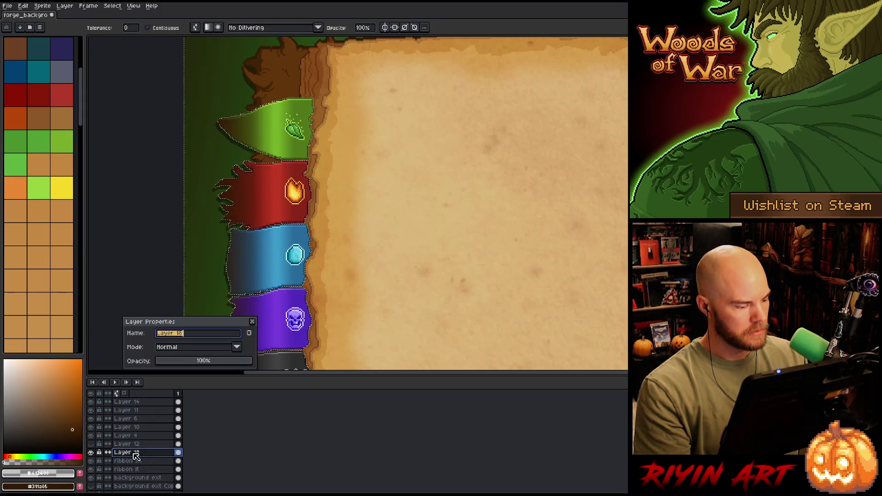
{"action": "left_click", "coordinate": [166, 348]}
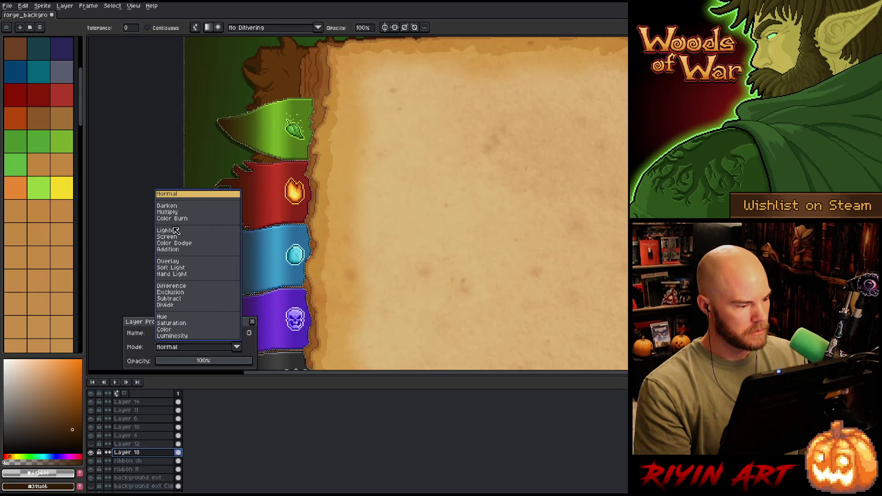
{"action": "left_click", "coordinate": [166, 262]}
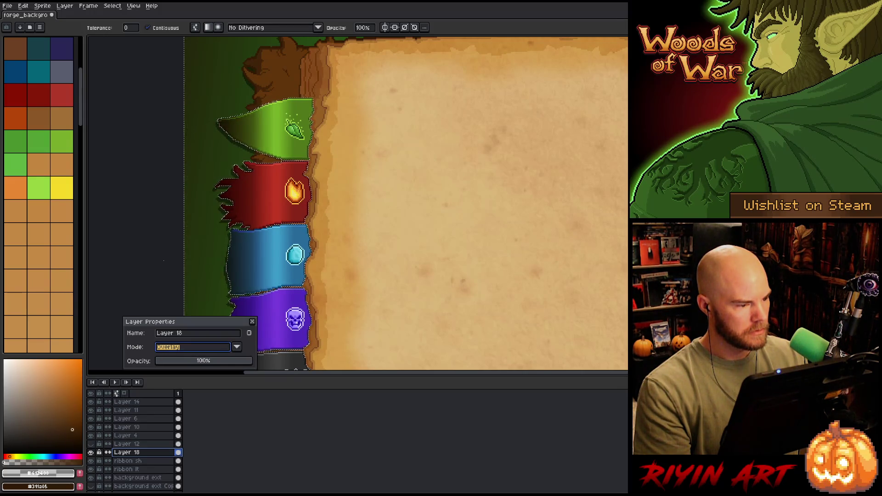
- Match ribbon sh by giving Layer 18 57% opacity, then close Layer Properties
{"action": "left_click", "coordinate": [138, 461]}
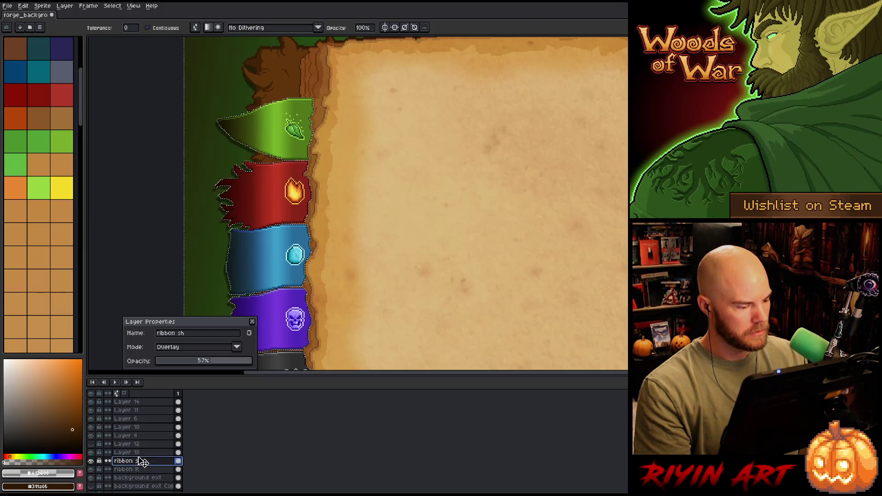
{"action": "left_click", "coordinate": [138, 453]}
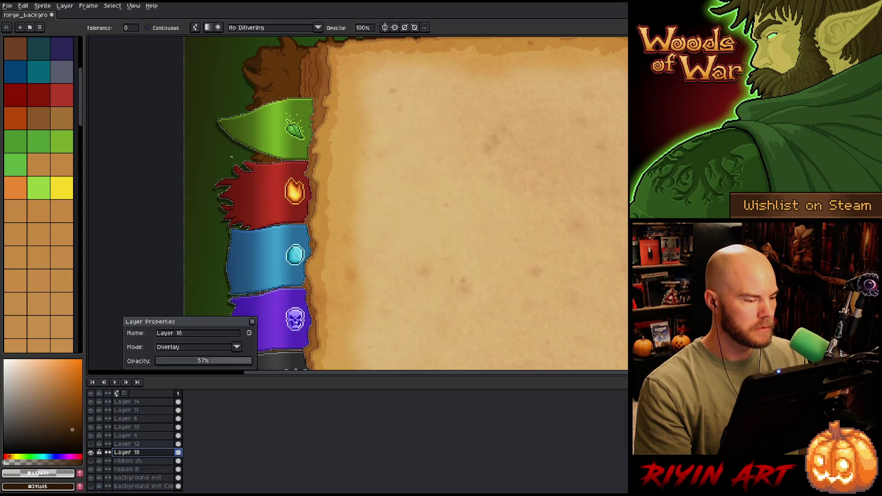
{"action": "scroll", "coordinate": [228, 156], "scroll_direction": "up", "scroll_amount": 3}
{"action": "scroll", "coordinate": [242, 136], "scroll_direction": "down", "scroll_amount": 4}
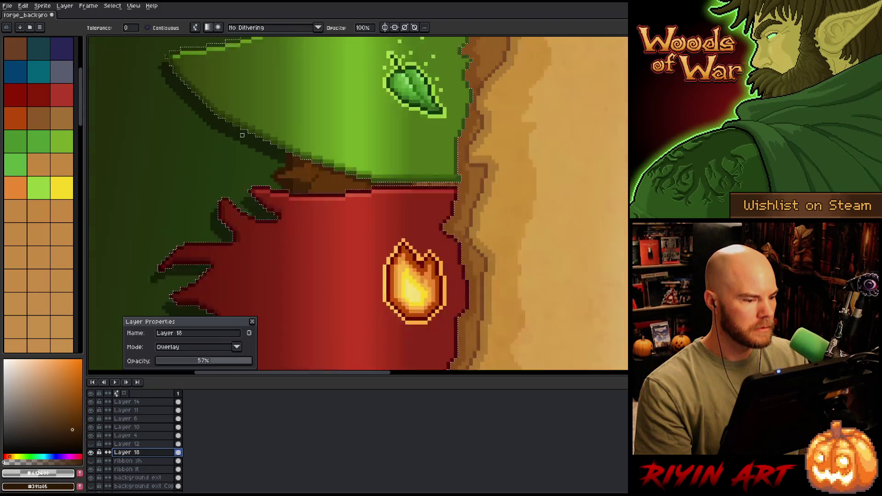
{"action": "scroll", "coordinate": [297, 163], "scroll_direction": "up", "scroll_amount": 5}
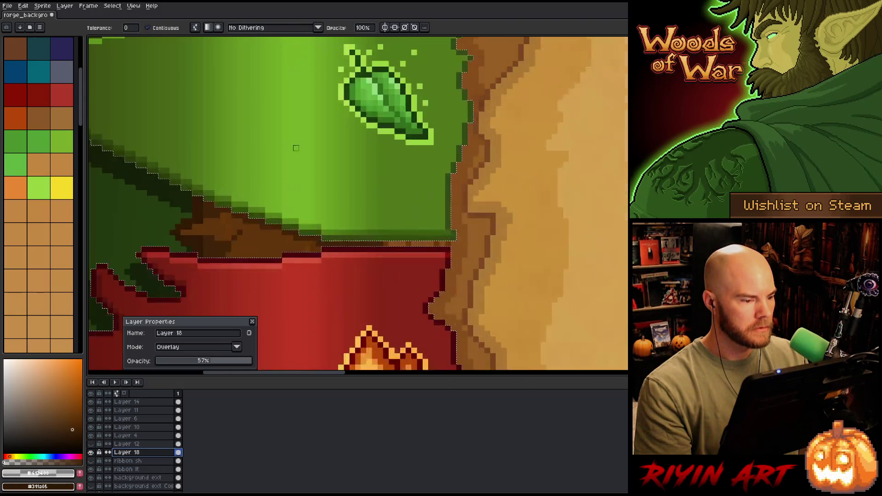
{"action": "scroll", "coordinate": [297, 163], "scroll_direction": "down", "scroll_amount": 4}
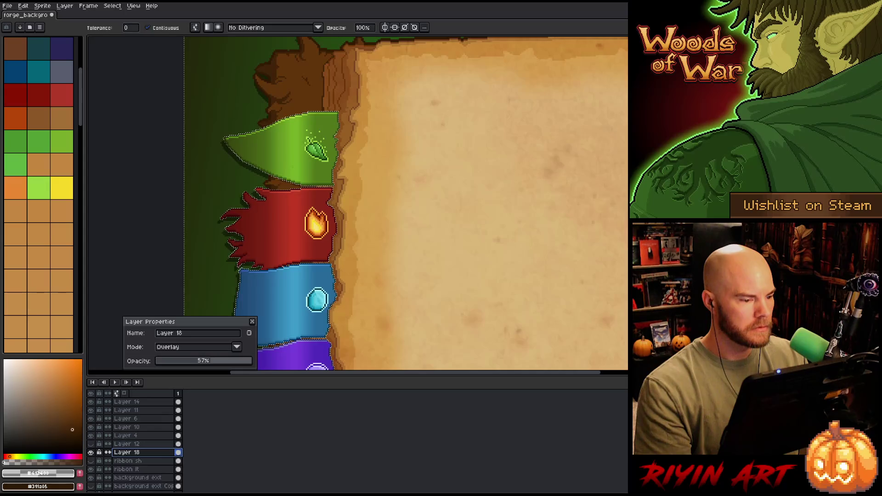
{"action": "scroll", "coordinate": [292, 166], "scroll_direction": "down", "scroll_amount": 1}
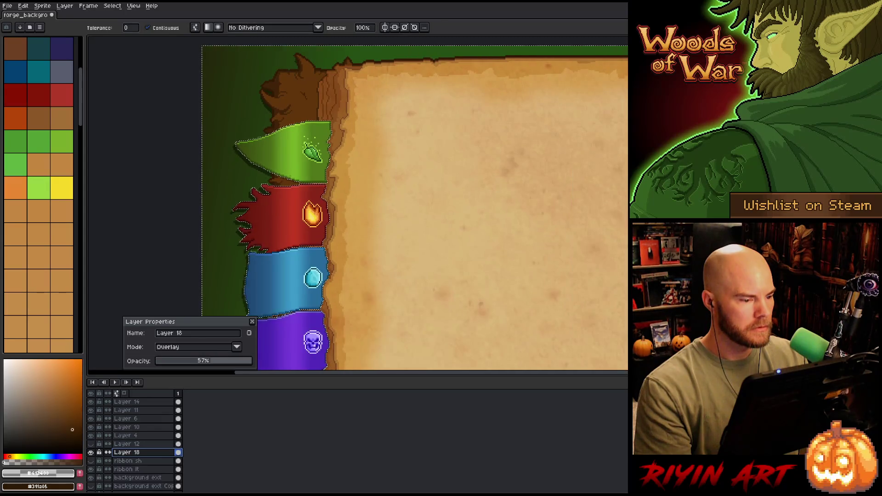
{"action": "left_click", "coordinate": [253, 321]}
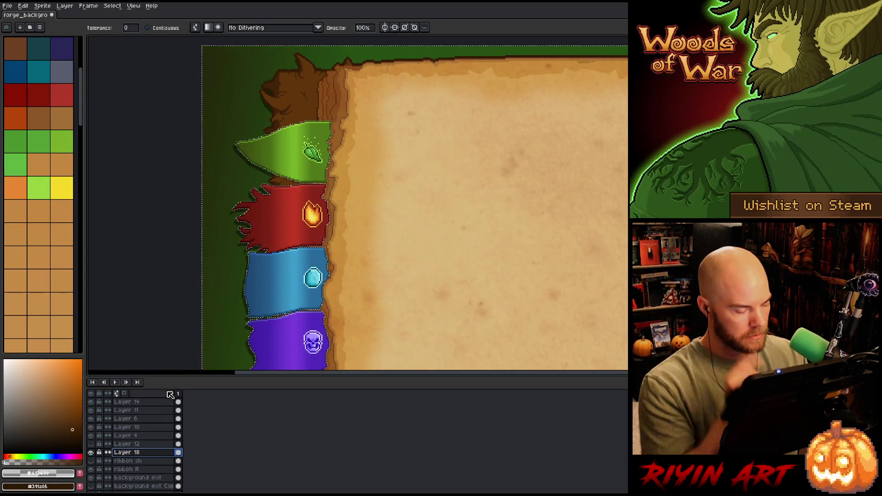
- Delete the old ribbon sh layer and rename Layer 18 to 'ribbon sh'
{"action": "right_click", "coordinate": [138, 461]}
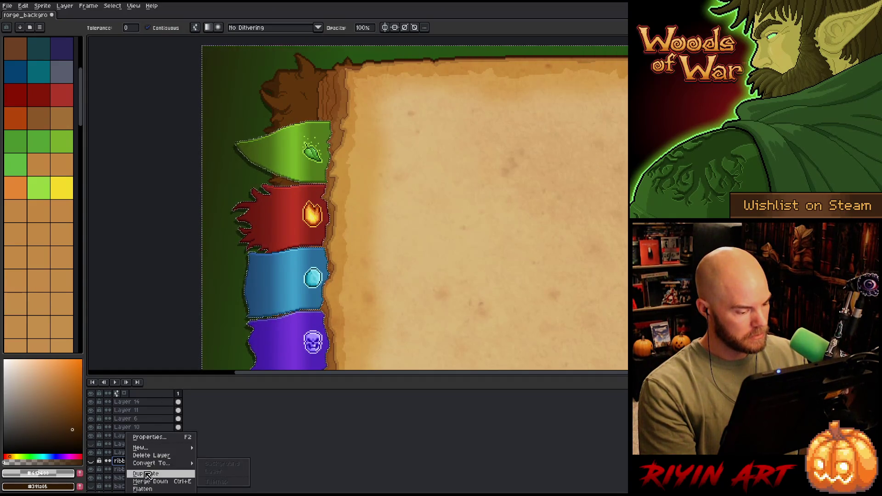
{"action": "left_click", "coordinate": [148, 456]}
{"action": "double_click", "coordinate": [134, 453]}
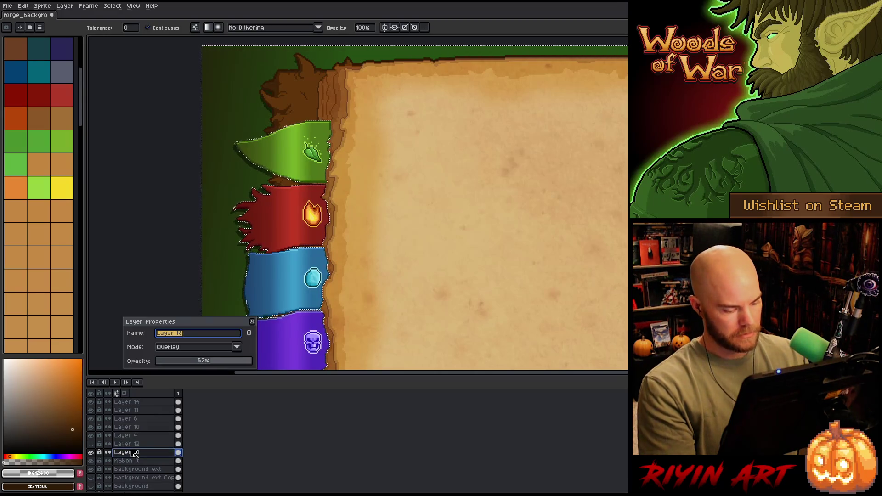
{"action": "type", "text": "ribbon sh"}
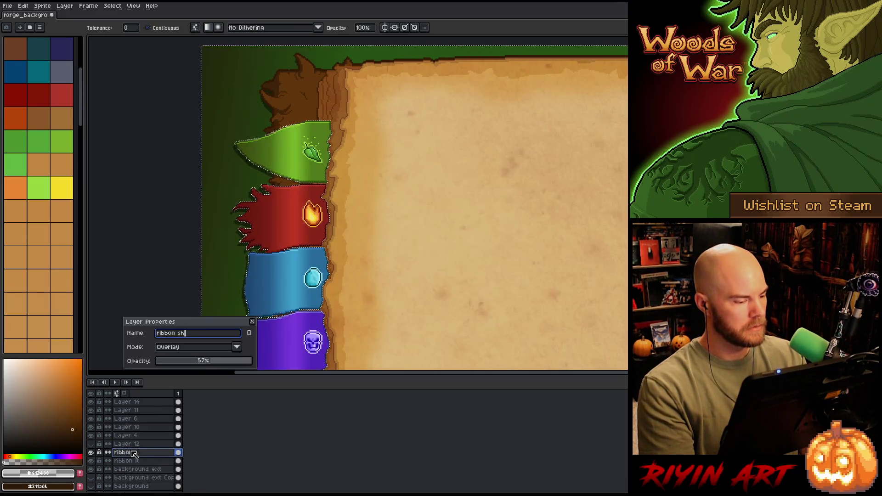
{"action": "key", "text": "Return"}
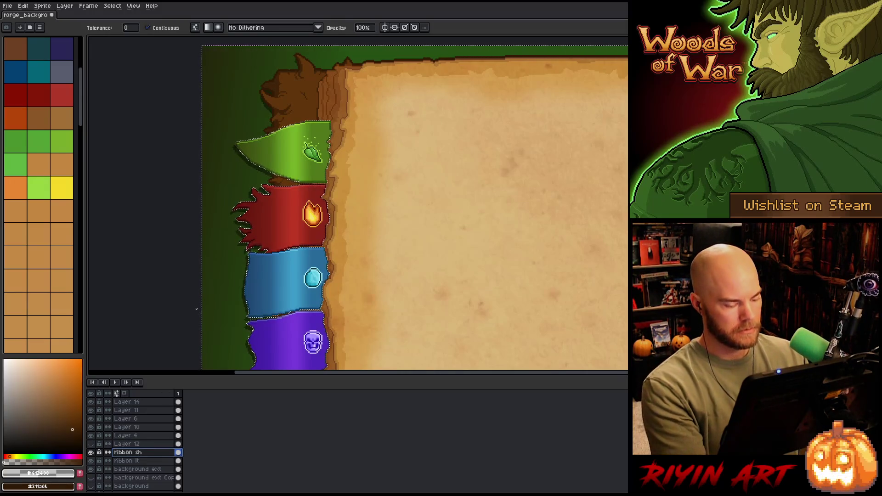
{"action": "scroll", "coordinate": [225, 262], "scroll_direction": "down", "scroll_amount": 1}
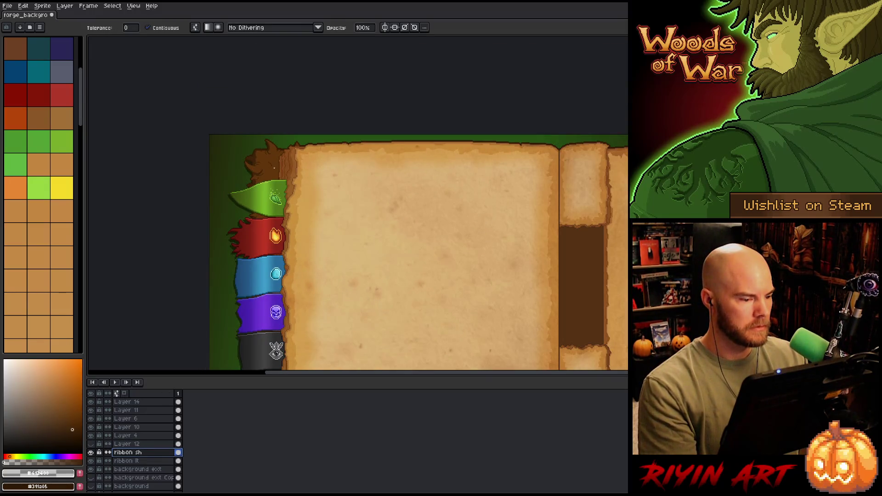
{"action": "scroll", "coordinate": [295, 137], "scroll_direction": "down", "scroll_amount": 1}
{"action": "scroll", "coordinate": [295, 138], "scroll_direction": "up", "scroll_amount": 2}
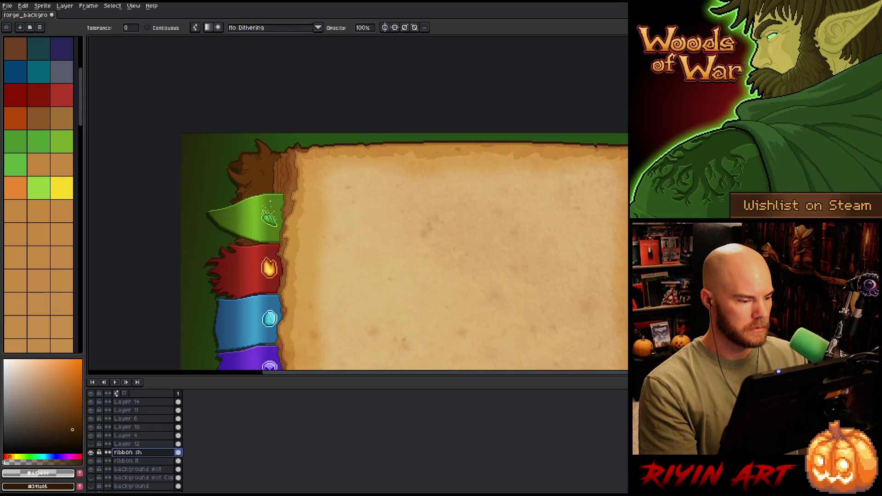
{"action": "scroll", "coordinate": [234, 201], "scroll_direction": "up", "scroll_amount": 1}
{"action": "scroll", "coordinate": [140, 467], "scroll_direction": "down", "scroll_amount": 10}
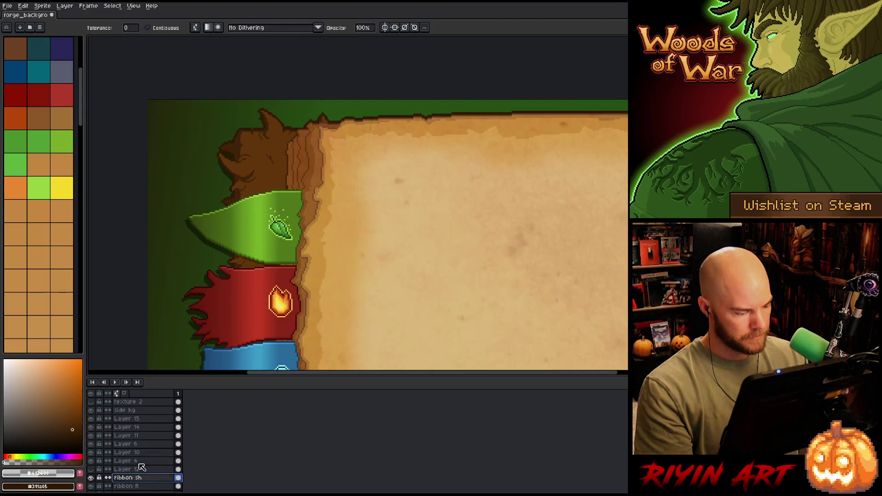
- Rename the Layer 17 Copy Copy layer to 'nature'
{"action": "scroll", "coordinate": [140, 467], "scroll_direction": "up", "scroll_amount": 3}
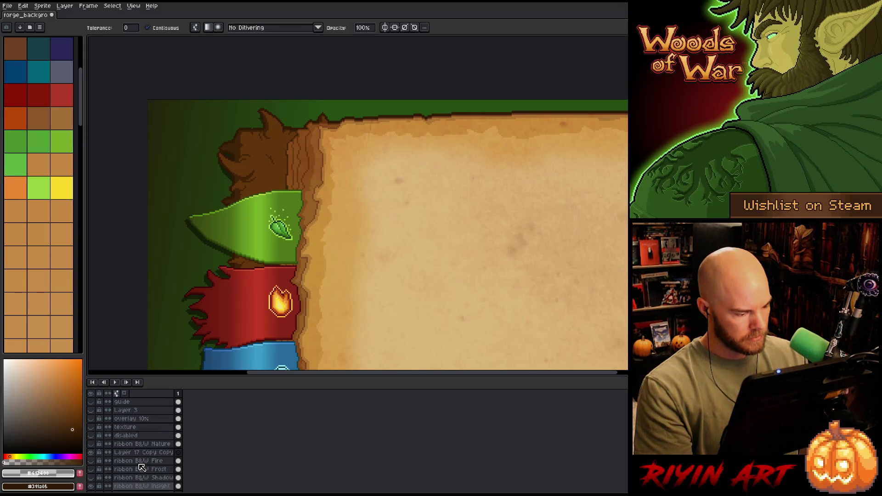
{"action": "left_click", "coordinate": [179, 453]}
{"action": "key", "text": "m"}
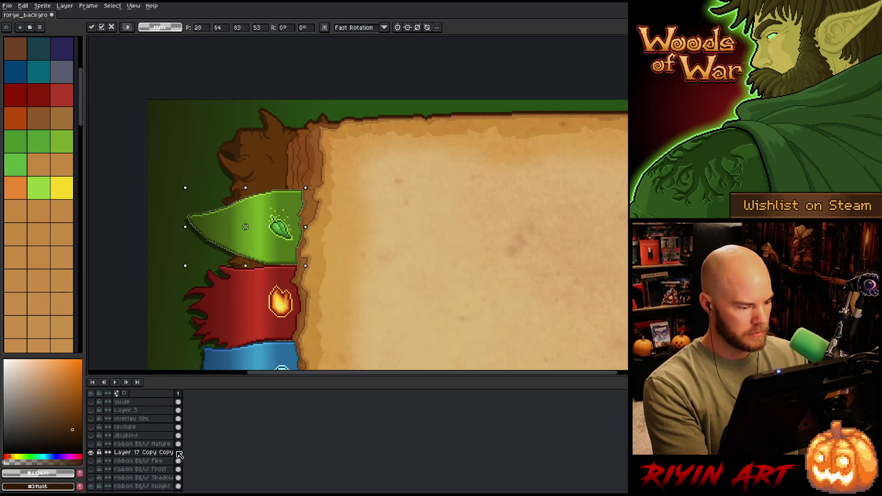
{"action": "double_click", "coordinate": [143, 453]}
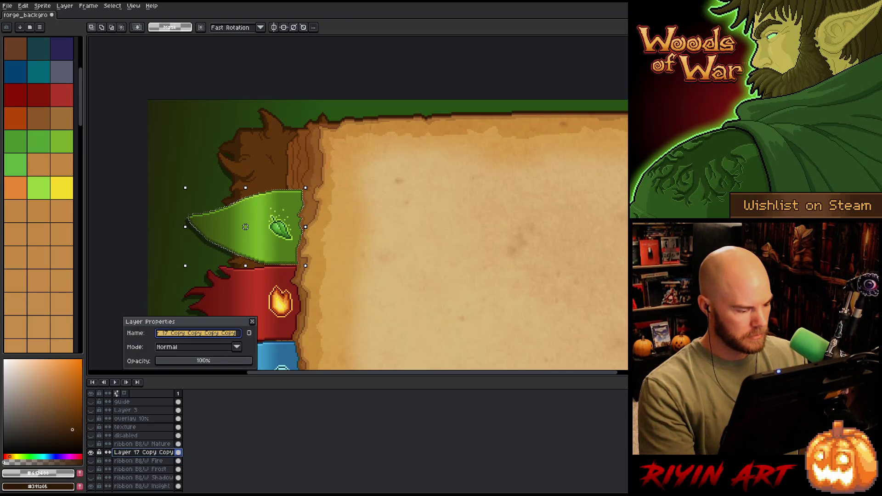
{"action": "type", "text": "nature"}
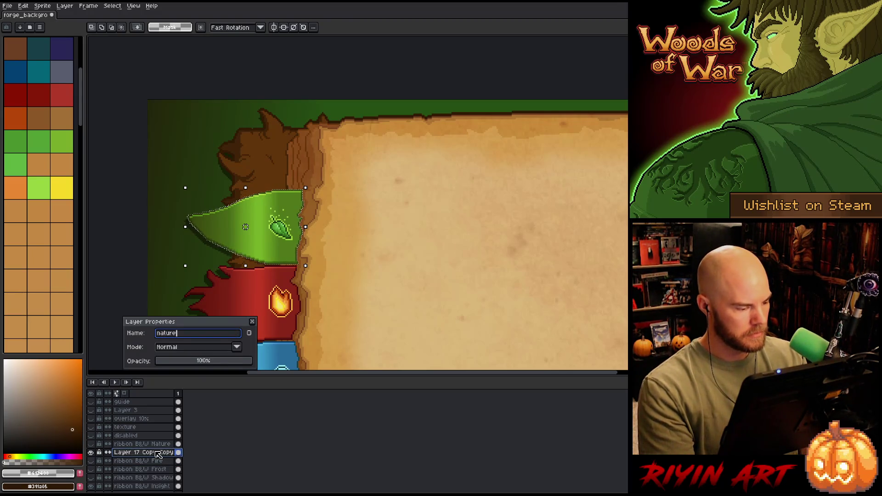
{"action": "key", "text": "Return"}
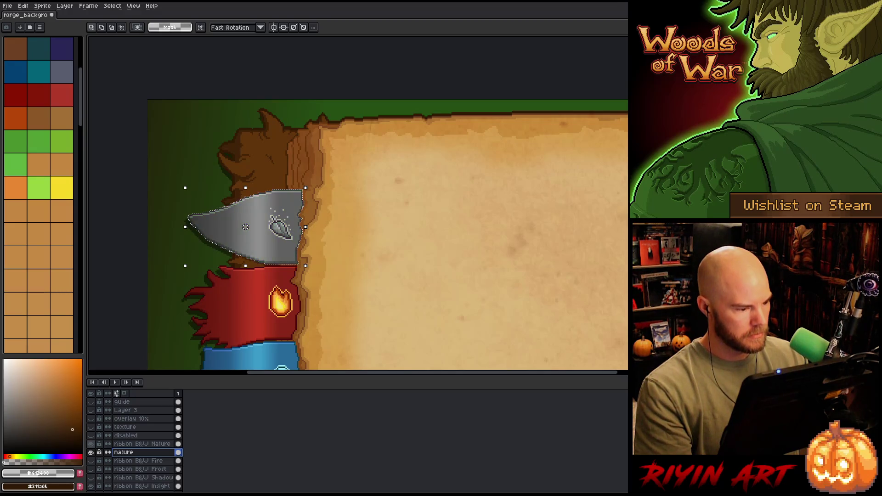
- Hide nature and remove the ribbon B&W Nature layer
{"action": "left_click", "coordinate": [90, 444]}
{"action": "left_click", "coordinate": [90, 452]}
{"action": "left_click", "coordinate": [138, 444]}
{"action": "key", "text": "ctrl+e"}
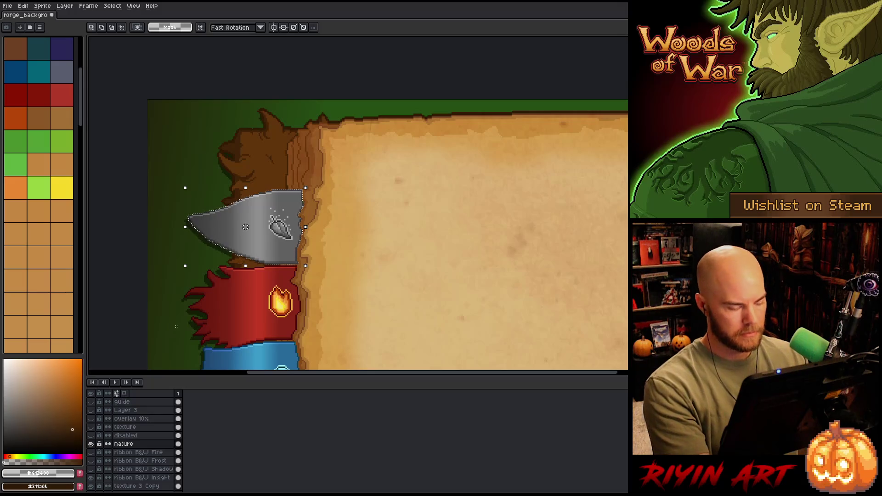
{"action": "scroll", "coordinate": [199, 267], "scroll_direction": "down", "scroll_amount": 2}
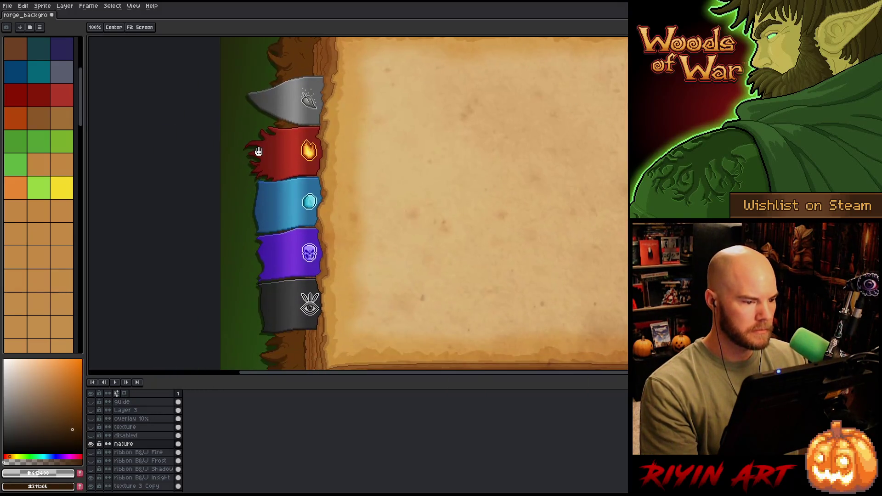
- Copy the red ribbon onto a new layer, remove ribbon B&W Fire, and name it 'fire'
{"action": "left_click", "coordinate": [178, 453], "text": "ctrl"}
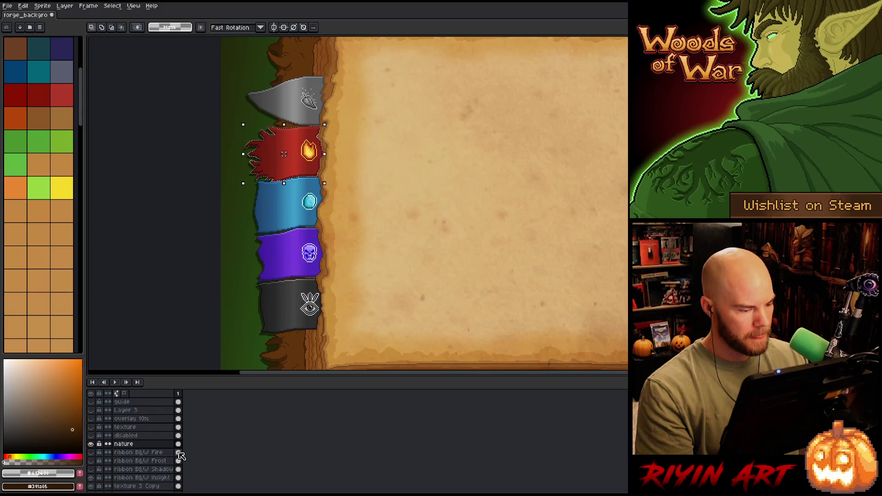
{"action": "left_click", "coordinate": [138, 462]}
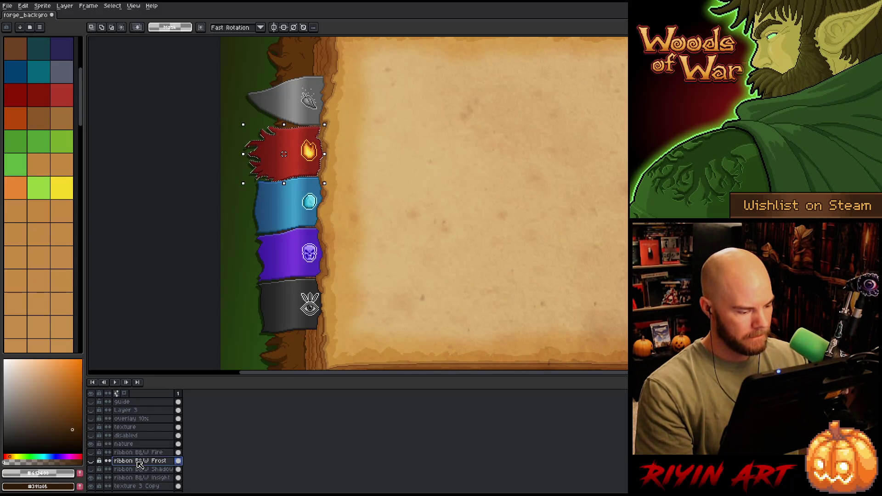
{"action": "key", "text": "shift+n"}
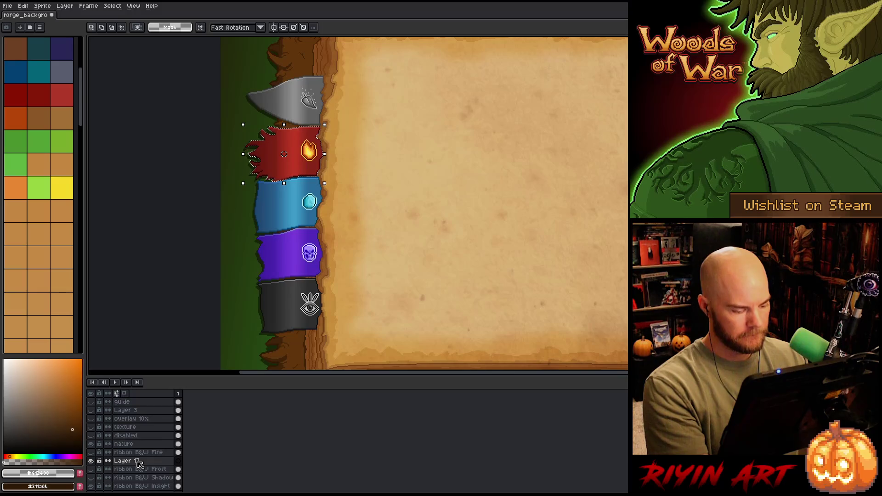
{"action": "key", "text": "ctrl+v"}
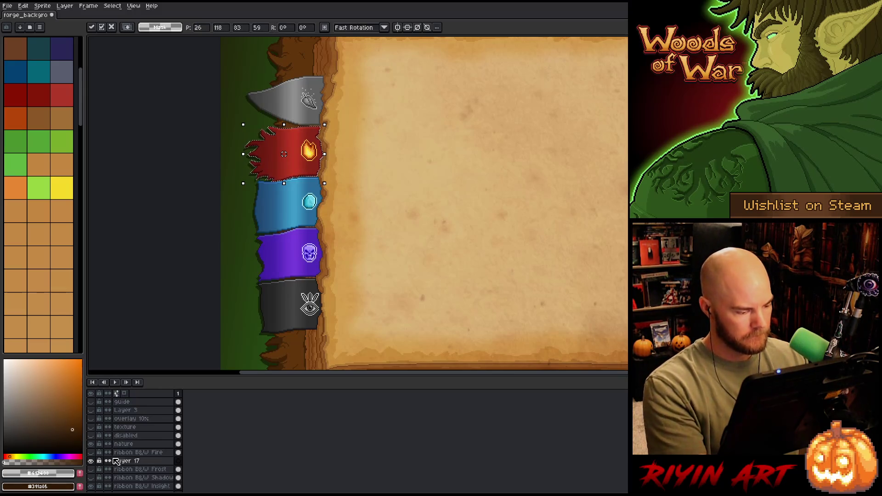
{"action": "left_click", "coordinate": [138, 453]}
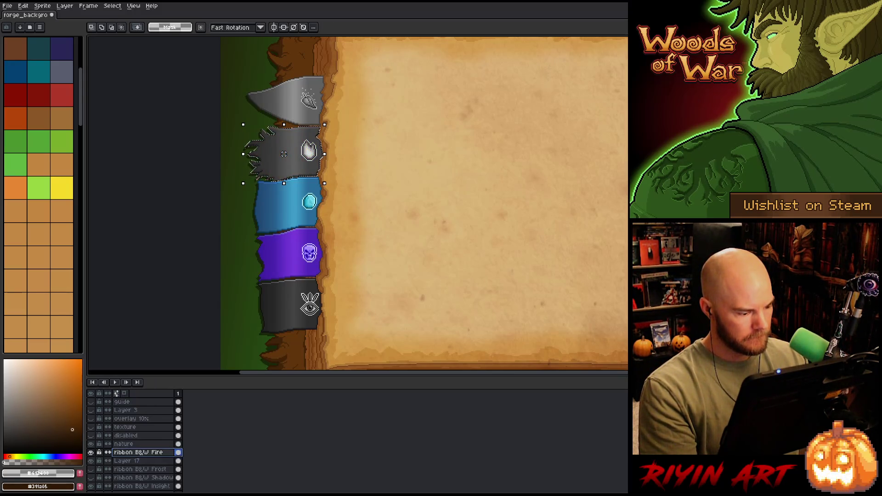
{"action": "key", "text": "ctrl+e"}
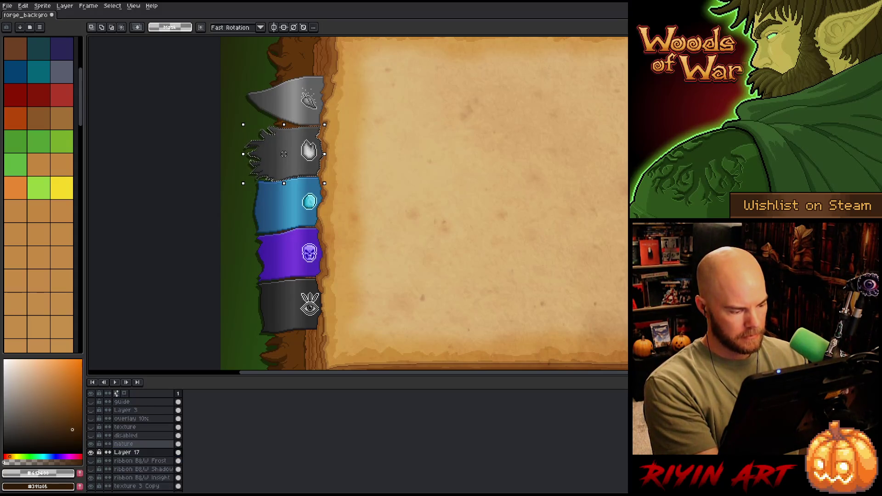
{"action": "double_click", "coordinate": [128, 454]}
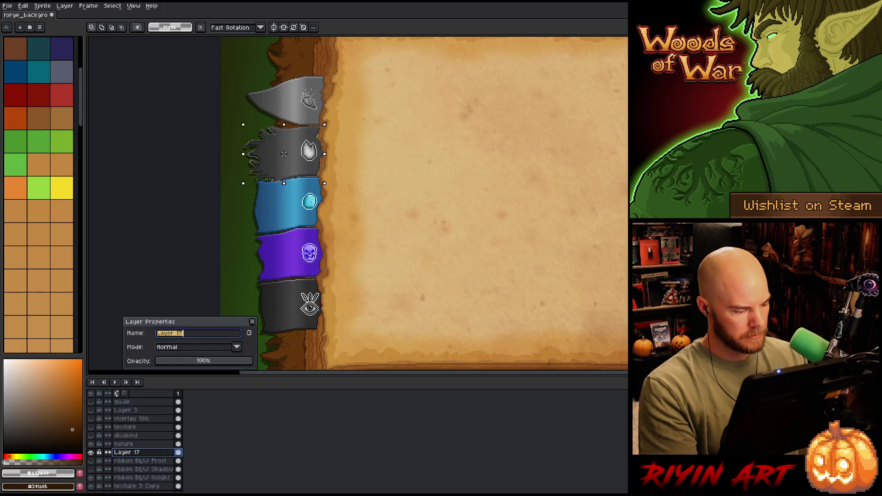
{"action": "type", "text": "fire"}
{"action": "key", "text": "Return"}
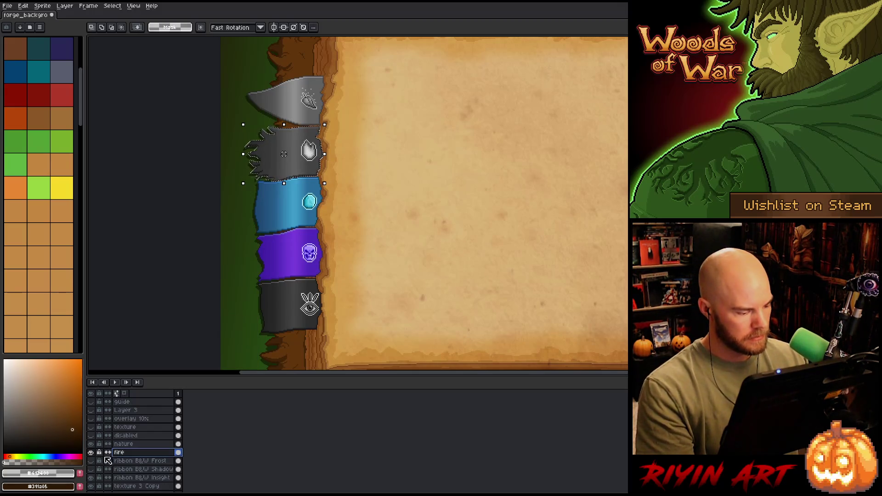
{"action": "left_click", "coordinate": [91, 453], "text": "alt"}
{"action": "left_click", "coordinate": [90, 453], "text": "alt"}
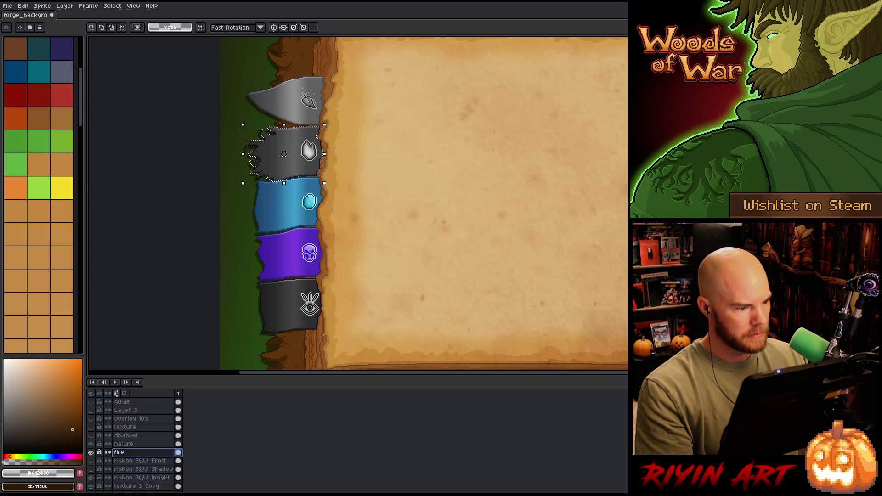
- Paste the blue ribbon onto a new layer above ribbon B&W Shadow and show the grey frost ribbon
{"action": "left_click", "coordinate": [134, 461]}
{"action": "scroll", "coordinate": [135, 459], "scroll_direction": "down", "scroll_amount": 3}
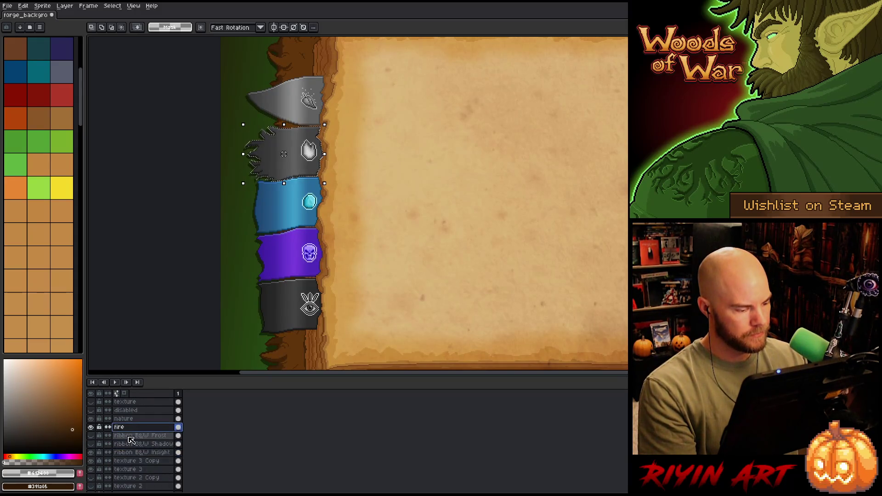
{"action": "left_click", "coordinate": [158, 444]}
{"action": "key", "text": "shift+n"}
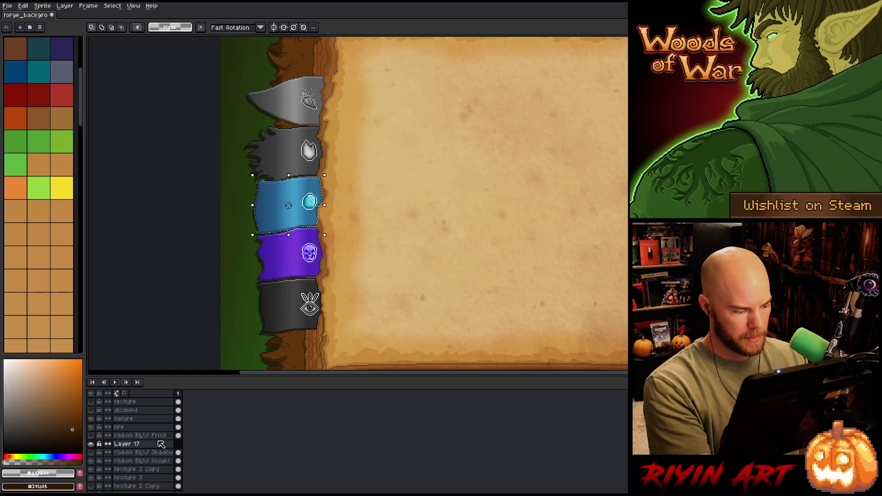
{"action": "key", "text": "ctrl+v"}
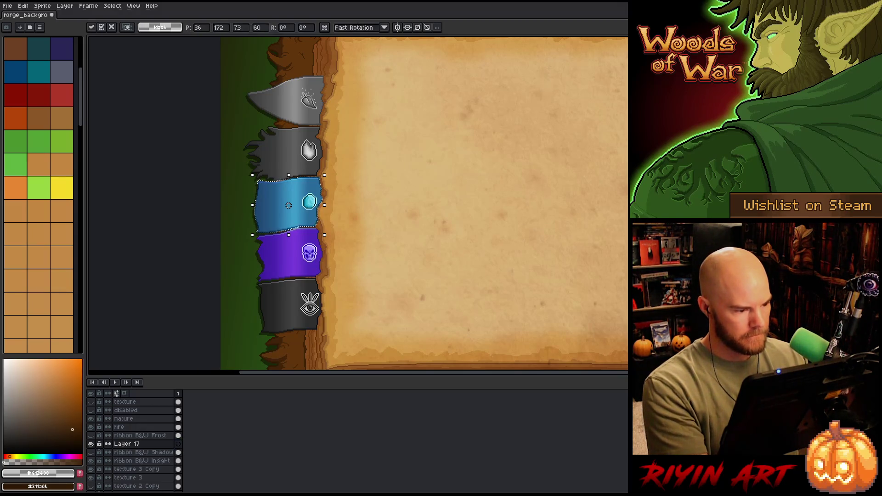
{"action": "left_click", "coordinate": [91, 436]}
{"action": "left_click", "coordinate": [133, 436]}
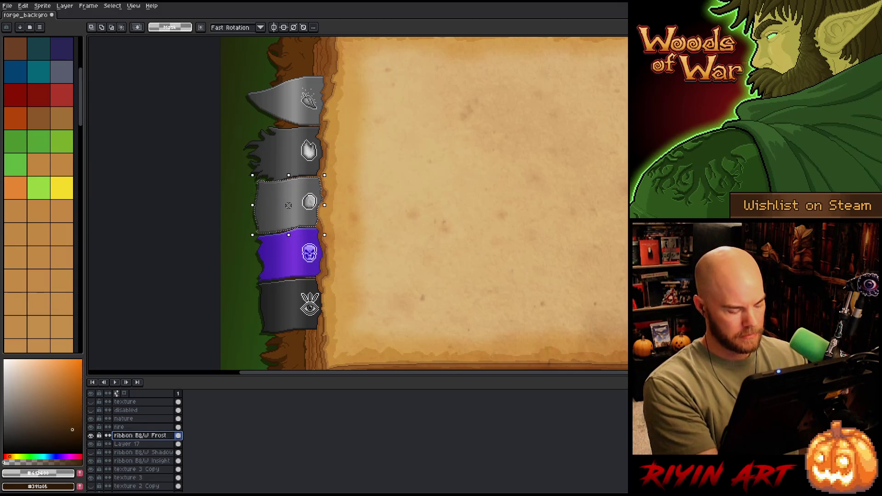
- Merge ribbon B&W Frost into the blue ribbon layer and name it 'frost'
{"action": "key", "text": "ctrl+e"}
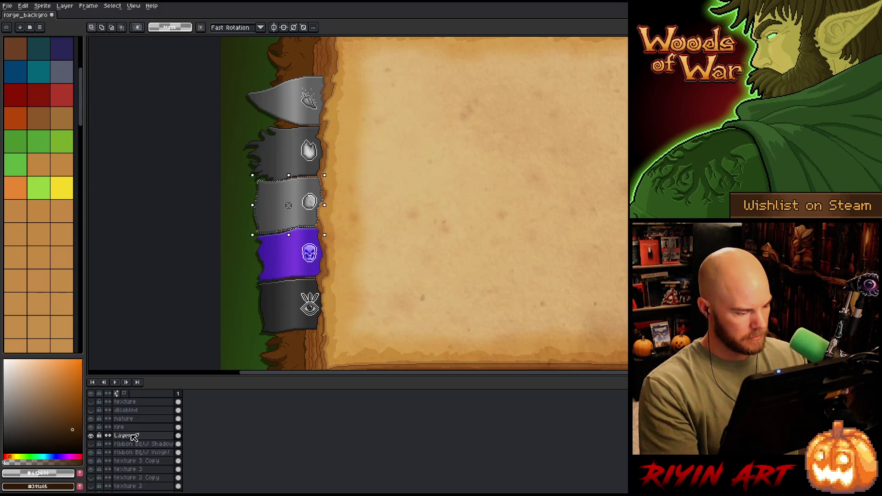
{"action": "double_click", "coordinate": [138, 436]}
{"action": "type", "text": "frost"}
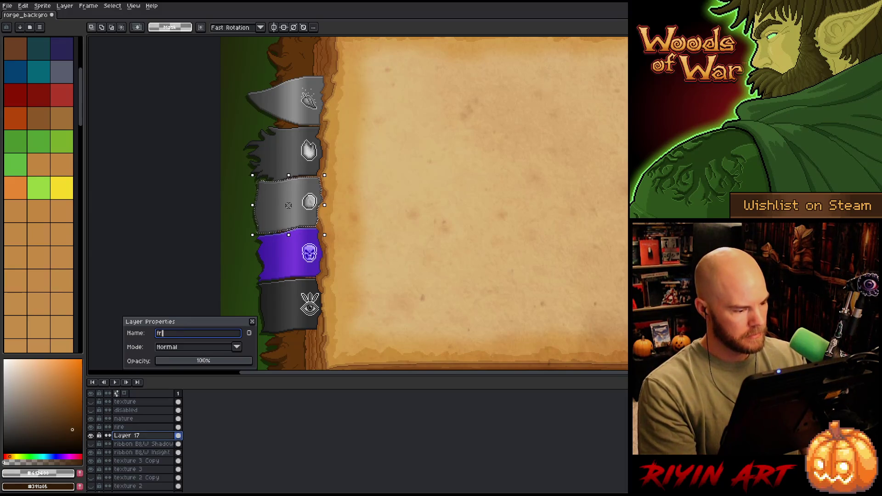
{"action": "key", "text": "Return"}
{"action": "left_click", "coordinate": [90, 436]}
{"action": "left_click", "coordinate": [90, 436]}
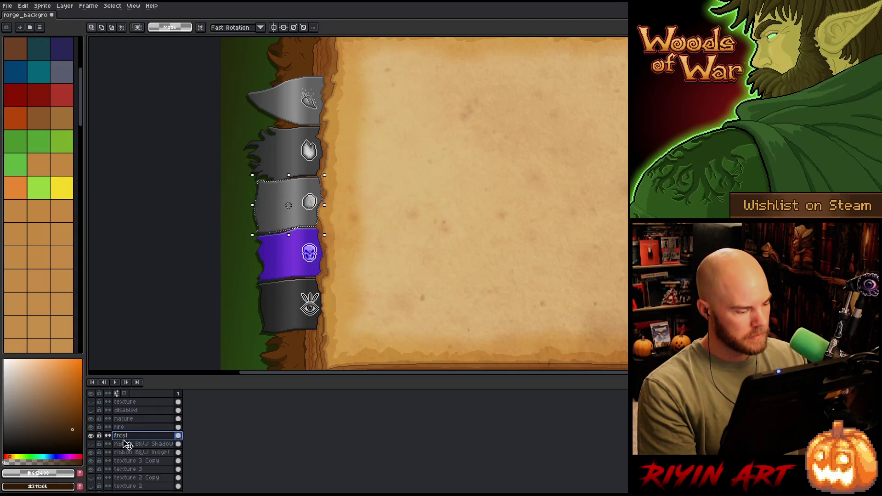
- Paste the purple ribbon onto a new layer, merge ribbon B&W Shadow, and name it 'shadow'
{"action": "left_click", "coordinate": [159, 452]}
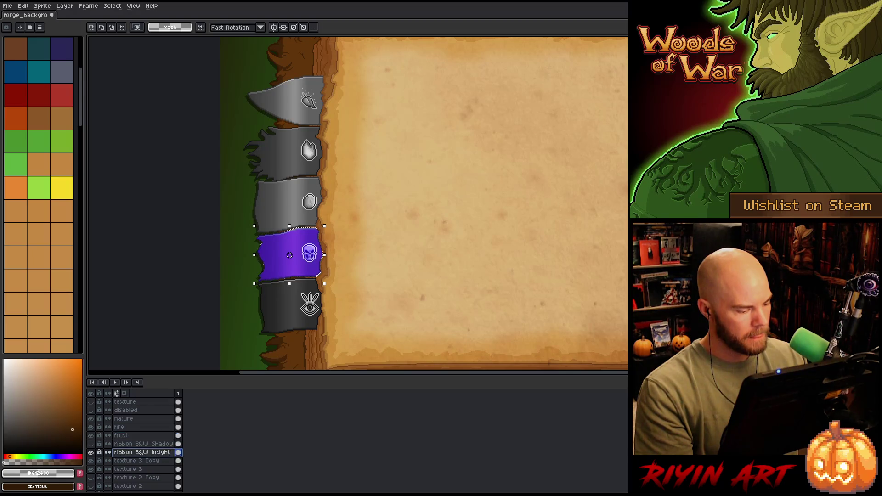
{"action": "key", "text": "shift+n"}
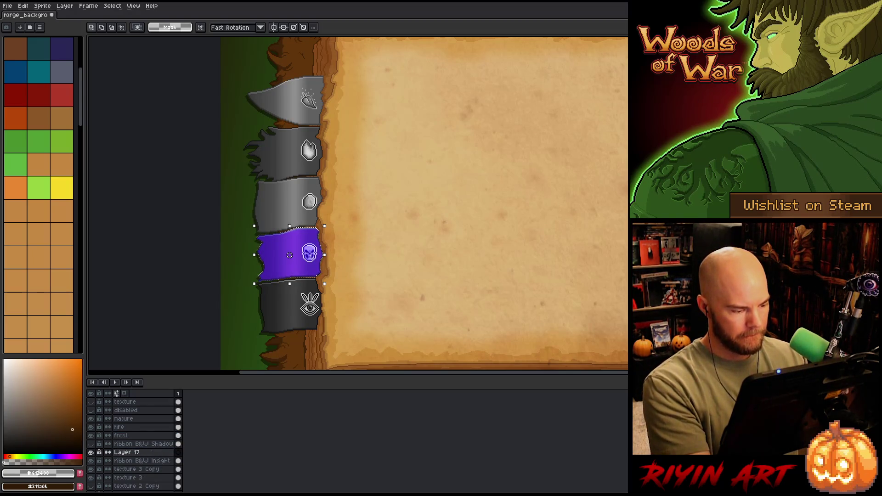
{"action": "key", "text": "ctrl+v"}
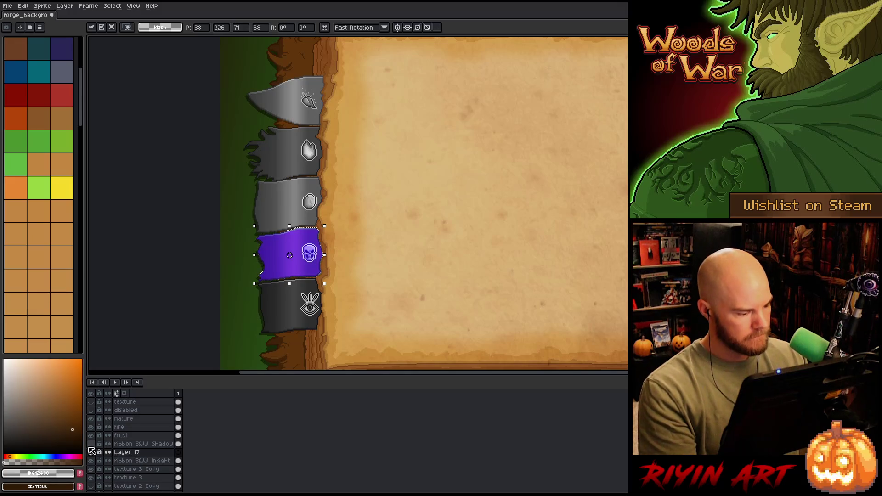
{"action": "left_click", "coordinate": [114, 444]}
{"action": "key", "text": "ctrl+e"}
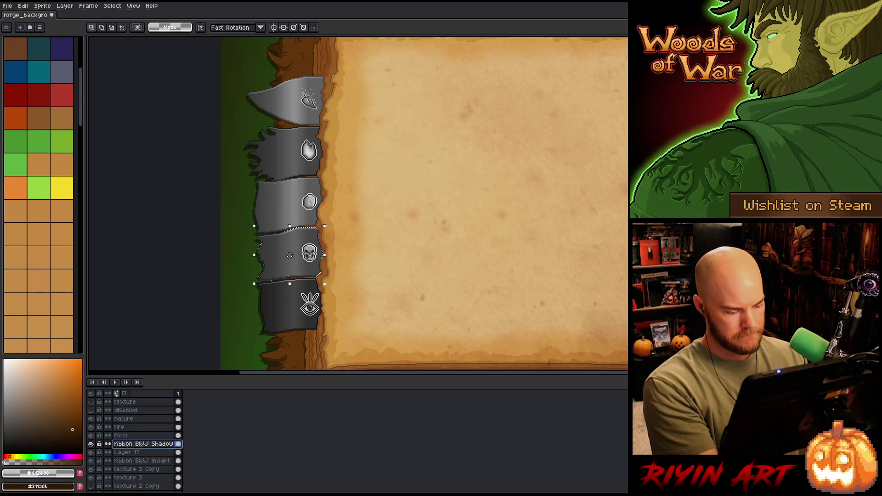
{"action": "double_click", "coordinate": [128, 445]}
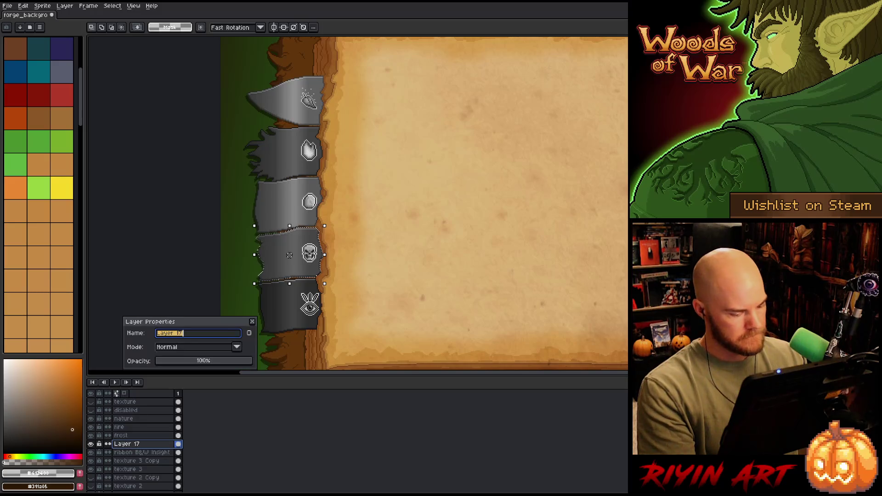
{"action": "type", "text": "shadow"}
{"action": "key", "text": "Return"}
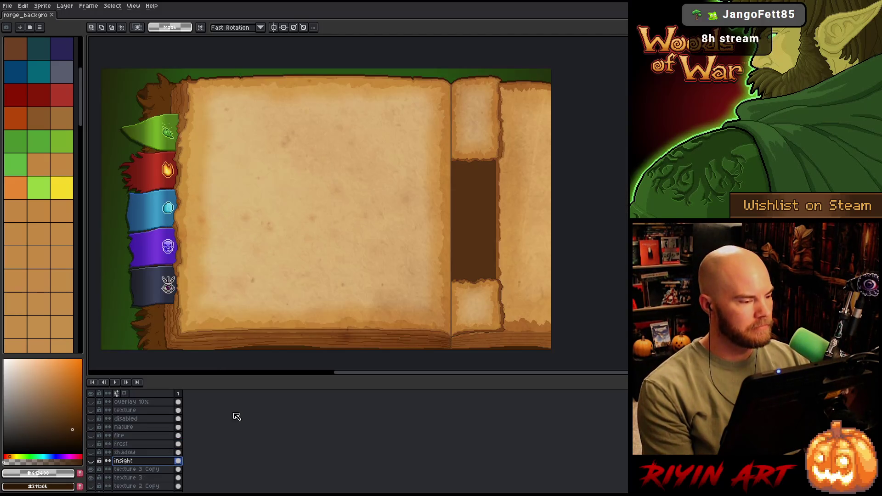
- Open Export As and browse to the images/forge folder
{"action": "left_click", "coordinate": [7, 7]}
{"action": "mouse_move", "coordinate": [27, 75]}
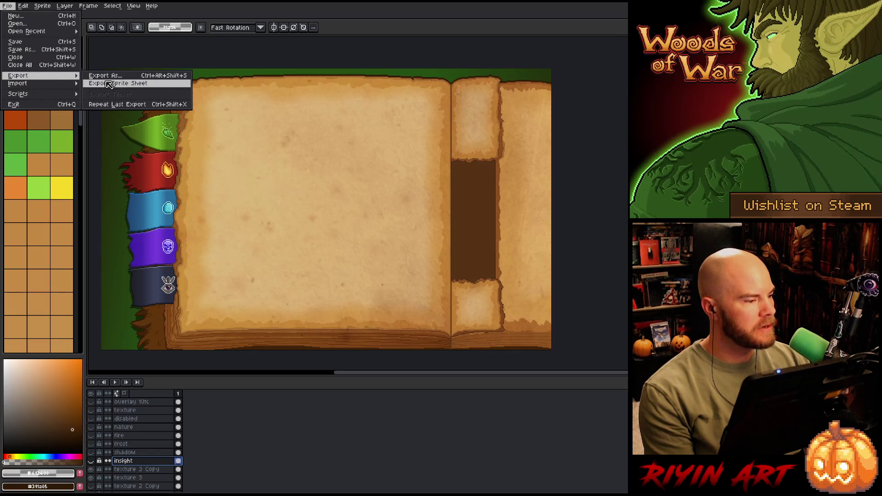
{"action": "left_click", "coordinate": [109, 79]}
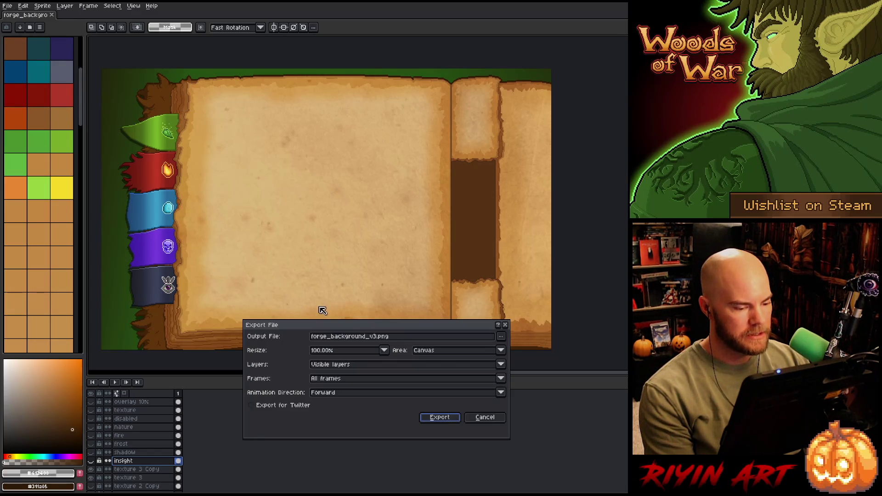
{"action": "left_click", "coordinate": [501, 337]}
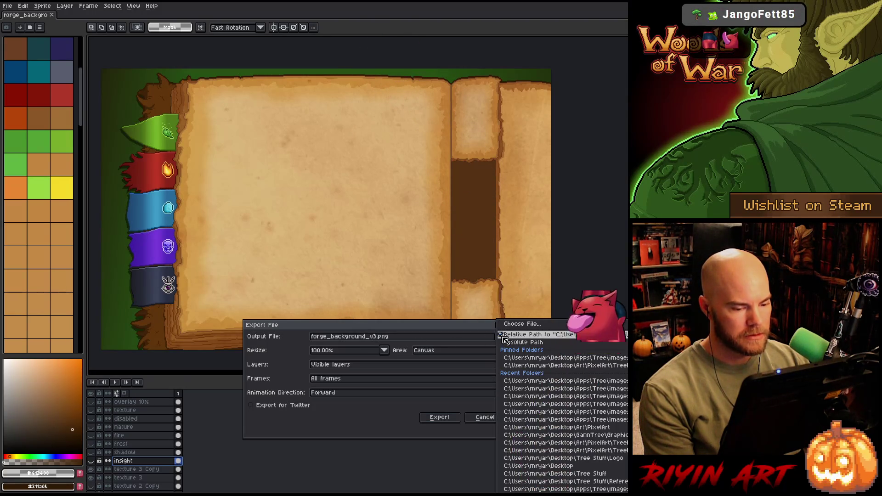
{"action": "left_click", "coordinate": [511, 324]}
{"action": "left_click", "coordinate": [248, 101]}
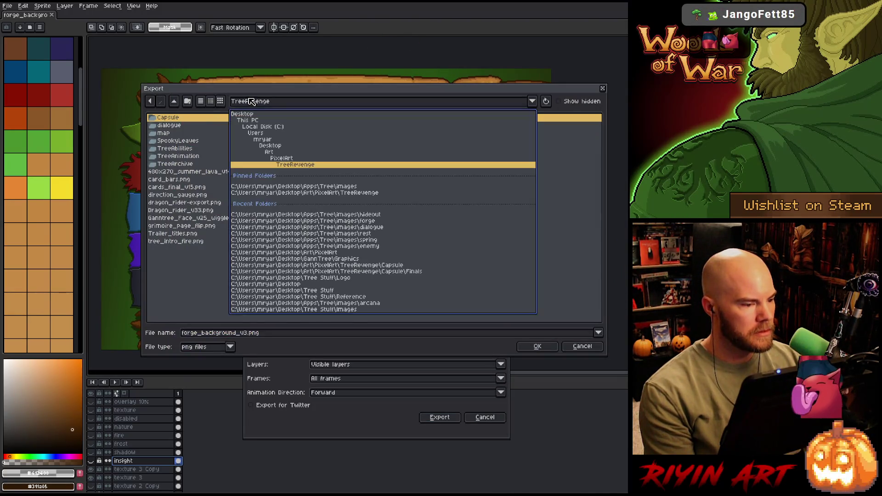
{"action": "left_click", "coordinate": [295, 186]}
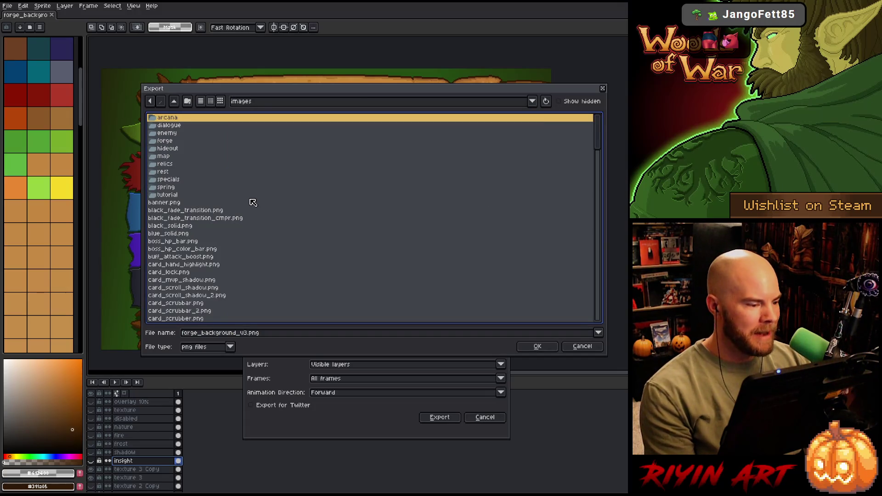
{"action": "double_click", "coordinate": [201, 141]}
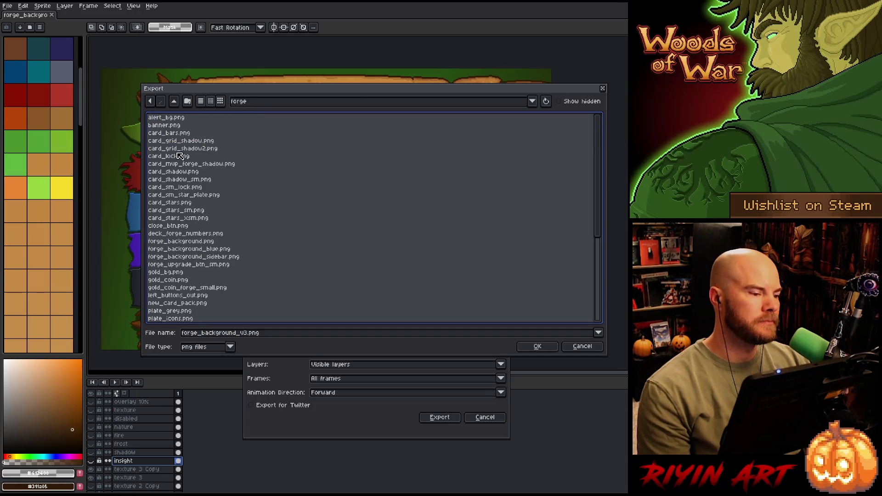
- Export as forge_background.png, dropping '_v3' and overwriting the existing file
{"action": "left_click", "coordinate": [248, 334]}
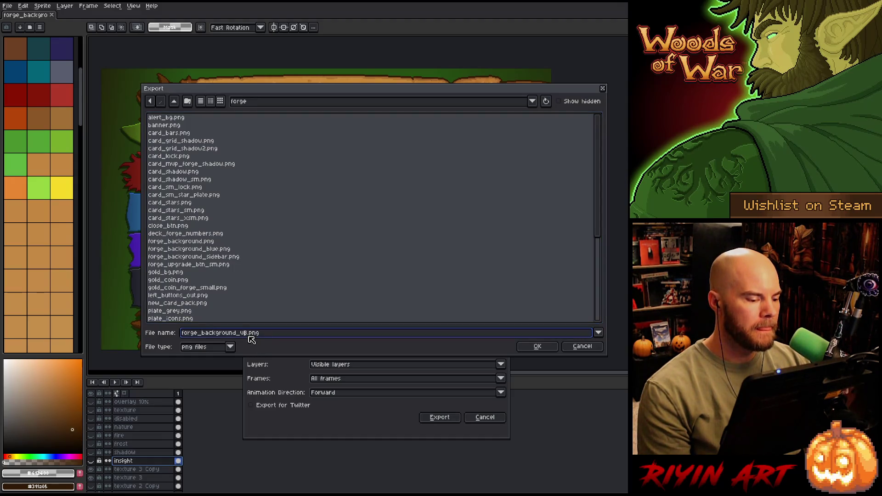
{"action": "key", "text": "BackSpace"}
{"action": "key", "text": "BackSpace"}
{"action": "key", "text": "BackSpace"}
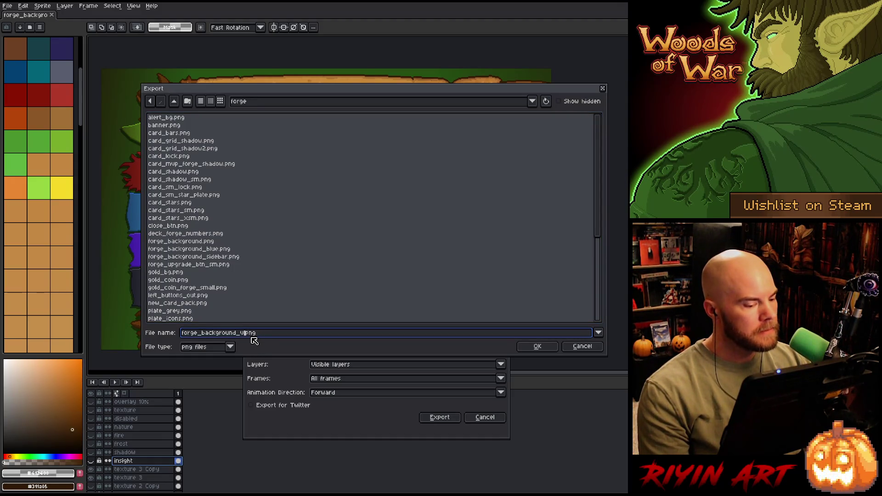
{"action": "left_click", "coordinate": [531, 348]}
{"action": "left_click", "coordinate": [414, 271]}
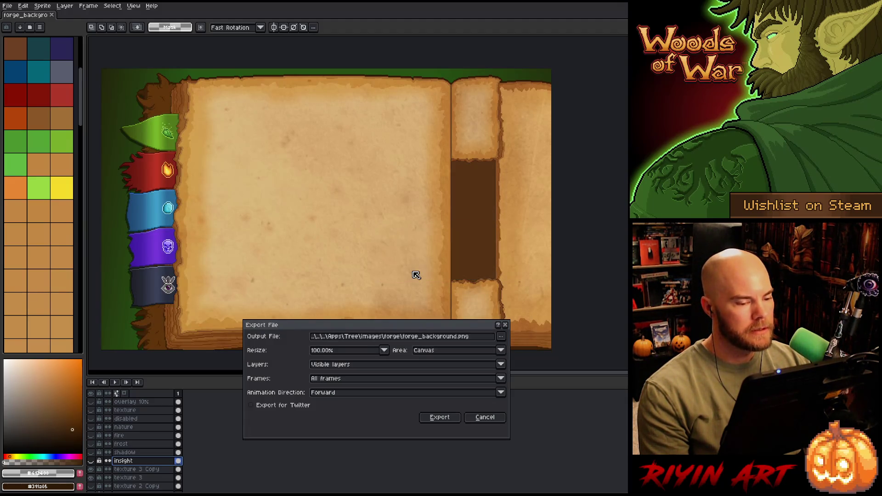
{"action": "left_click", "coordinate": [430, 419]}
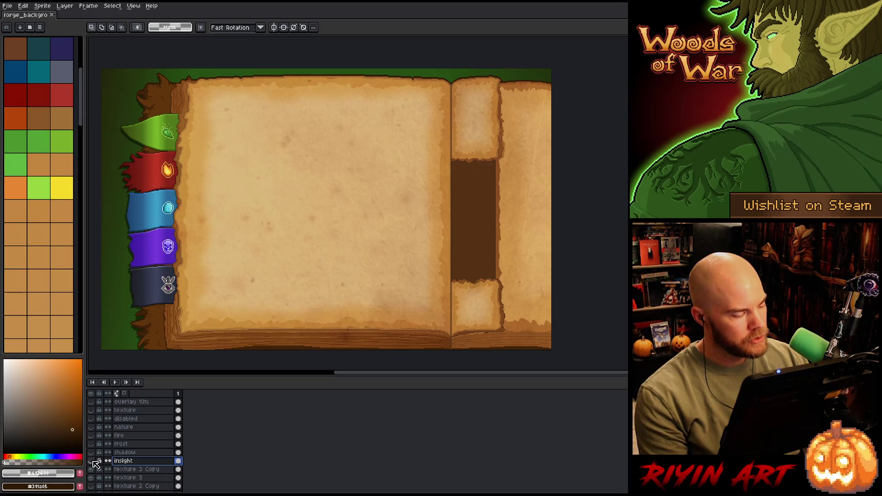
- Hide the nature, fire, frost and shadow layers, leaving only the insight layer visible
{"action": "left_click_drag", "start_coordinate": [96, 463], "coordinate": [95, 431]}
{"action": "key", "text": "space"}
{"action": "mouse_move", "coordinate": [167, 281]}
{"action": "left_mouse_down"}
{"action": "mouse_move", "coordinate": [262, 268]}
{"action": "mouse_move", "coordinate": [233, 268]}
{"action": "left_mouse_up"}
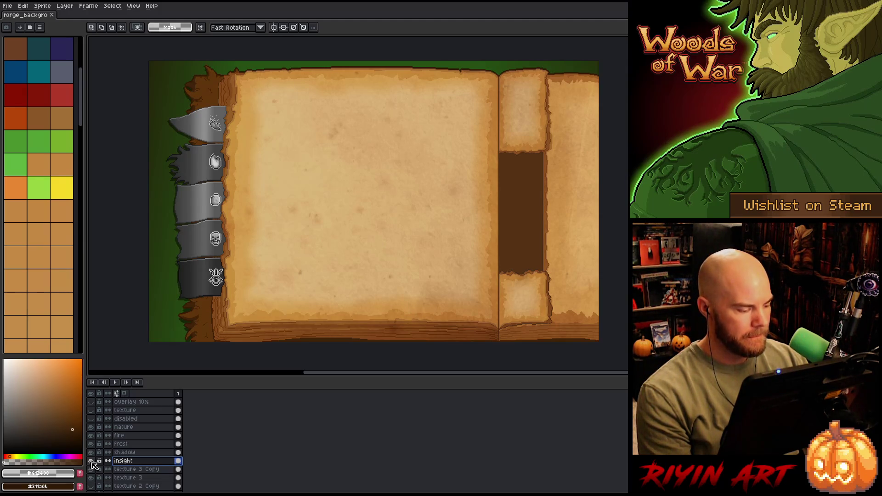
{"action": "left_click", "coordinate": [91, 461], "text": "alt"}
- Show the shadow, frost, fire and nature layers again
{"action": "left_click_drag", "start_coordinate": [91, 452], "coordinate": [91, 429]}
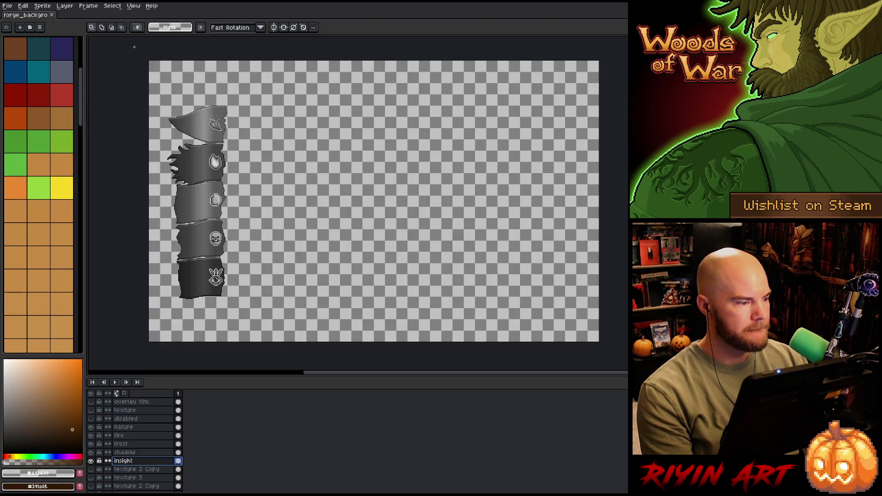
{"action": "scroll", "coordinate": [228, 294], "scroll_direction": "down", "scroll_amount": 3}
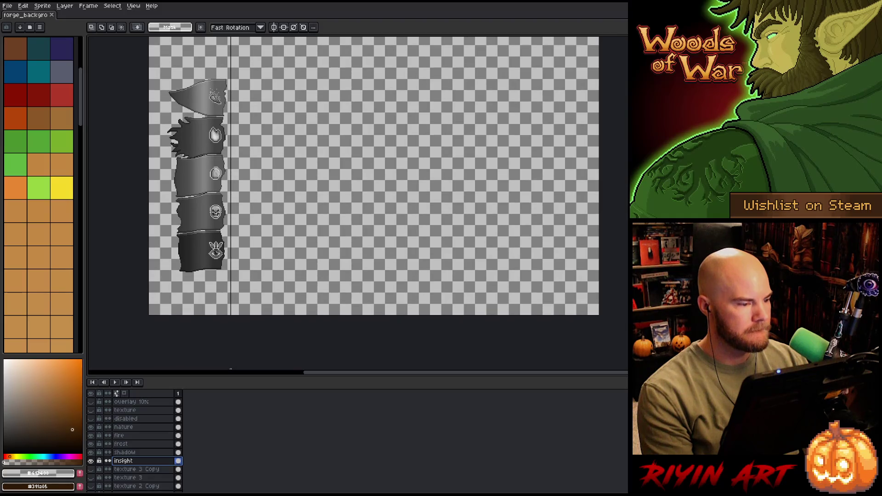
{"action": "scroll", "coordinate": [275, 210], "scroll_direction": "up", "scroll_amount": 3}
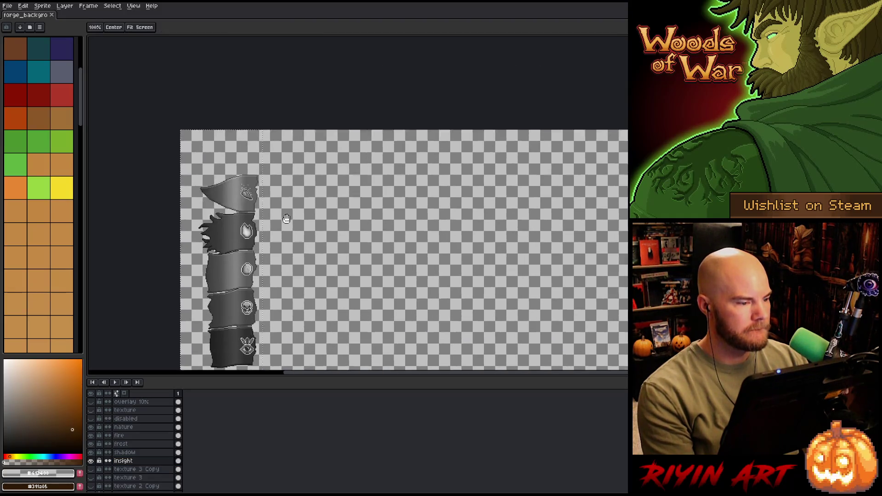
{"action": "scroll", "coordinate": [254, 166], "scroll_direction": "down", "scroll_amount": 2}
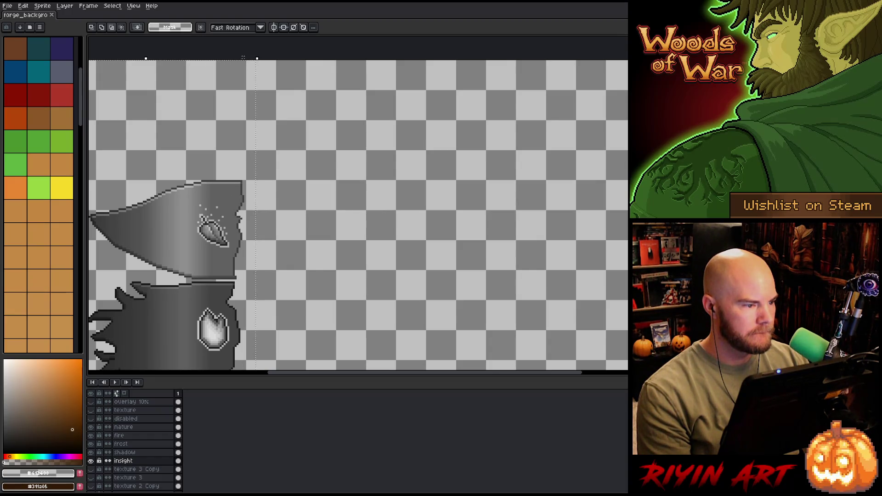
- Select a tall rectangle around the banner column and frame it in view
{"action": "mouse_move", "coordinate": [245, 58]}
{"action": "left_mouse_down"}
{"action": "mouse_move", "coordinate": [291, 200]}
{"action": "mouse_move", "coordinate": [301, 368]}
{"action": "mouse_move", "coordinate": [319, 370]}
{"action": "left_mouse_up"}
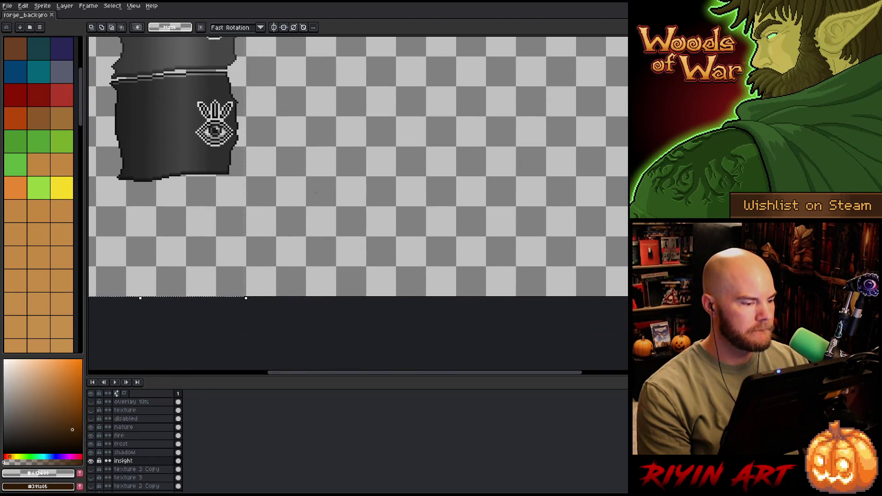
{"action": "scroll", "coordinate": [329, 63], "scroll_direction": "down", "scroll_amount": 3}
{"action": "key", "text": "space"}
{"action": "left_click_drag", "start_coordinate": [330, 63], "coordinate": [312, 129]}
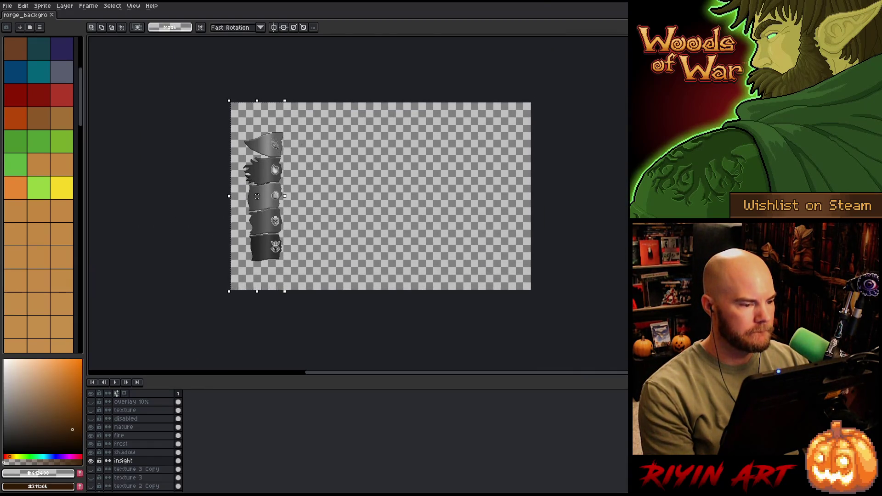
{"action": "scroll", "coordinate": [269, 180], "scroll_direction": "up", "scroll_amount": 1}
{"action": "mouse_move", "coordinate": [269, 180]}
{"action": "left_mouse_down"}
{"action": "mouse_move", "coordinate": [310, 203]}
{"action": "mouse_move", "coordinate": [299, 180]}
{"action": "mouse_move", "coordinate": [286, 178]}
{"action": "left_mouse_up"}
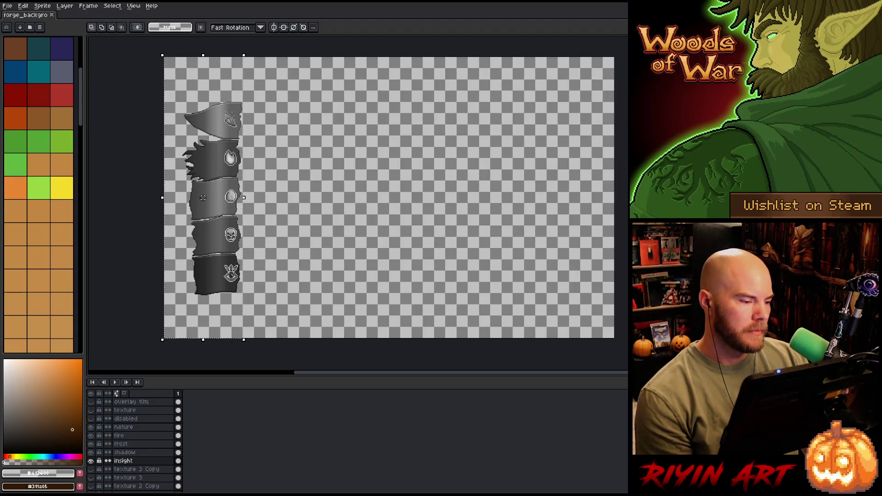
- Crop the canvas to the selected banner strip and hide the fire and frost layers
{"action": "left_click", "coordinate": [42, 6]}
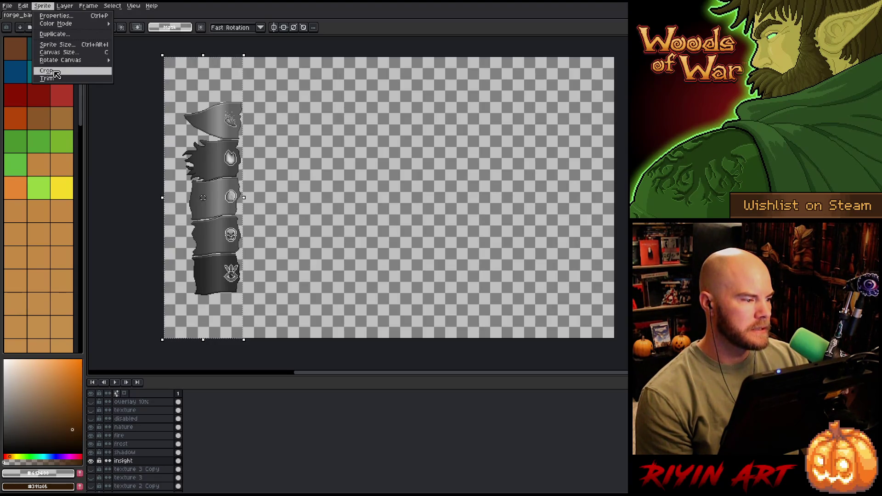
{"action": "left_click", "coordinate": [46, 71]}
{"action": "key", "text": "space"}
{"action": "mouse_move", "coordinate": [570, 213]}
{"action": "left_mouse_down"}
{"action": "mouse_move", "coordinate": [372, 213]}
{"action": "mouse_move", "coordinate": [336, 200]}
{"action": "left_mouse_up"}
{"action": "scroll", "coordinate": [334, 201], "scroll_direction": "up", "scroll_amount": 1}
{"action": "scroll", "coordinate": [334, 200], "scroll_direction": "down", "scroll_amount": 1}
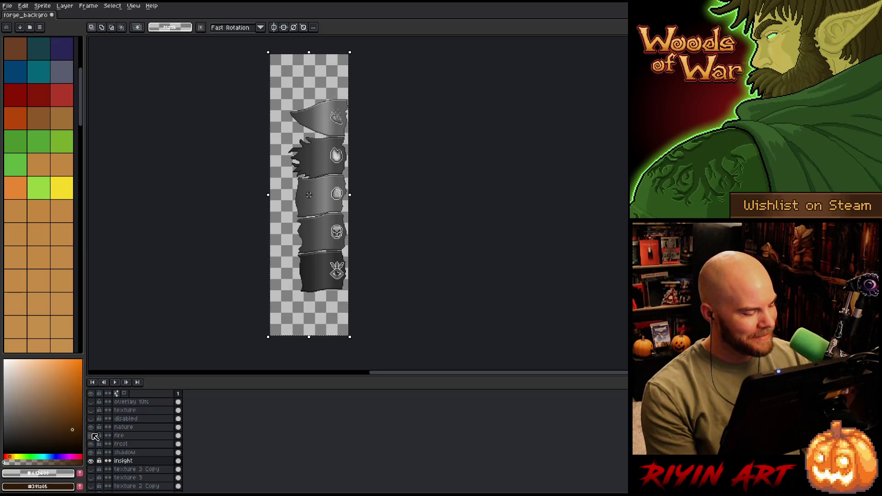
{"action": "left_click_drag", "start_coordinate": [91, 436], "coordinate": [94, 462]}
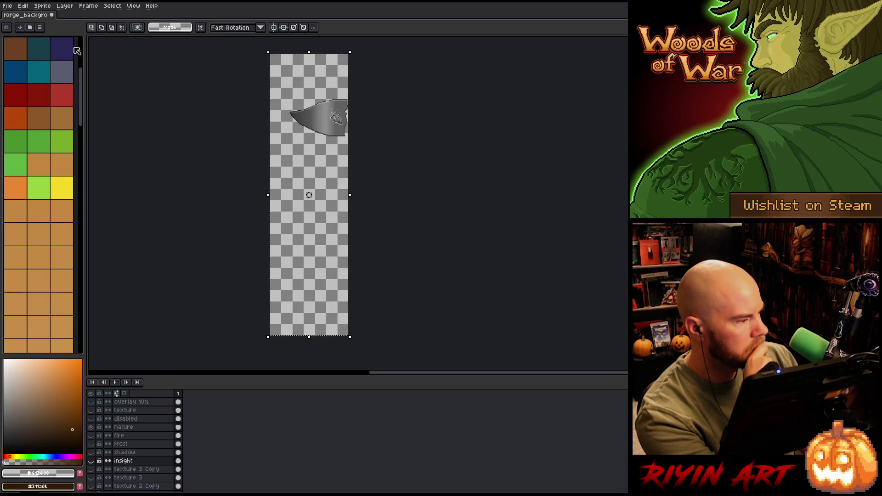
- Export the nature banner as forge_tab_nature.png
{"action": "left_click", "coordinate": [7, 7]}
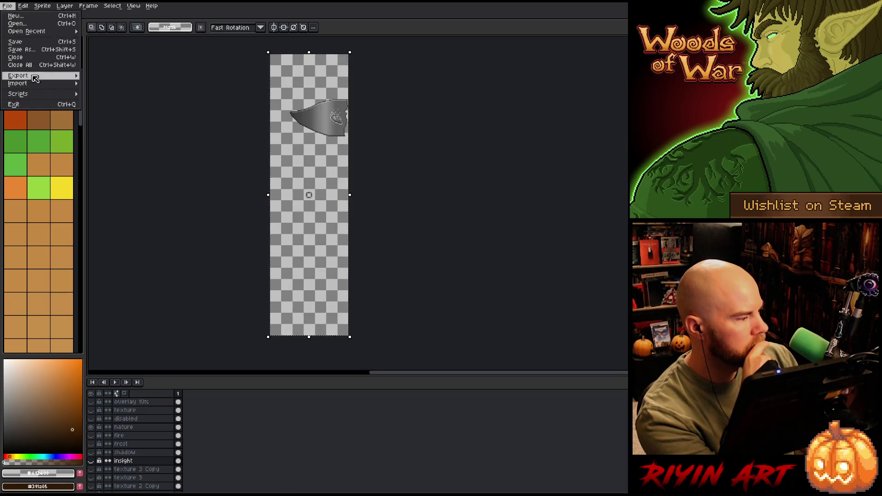
{"action": "mouse_move", "coordinate": [19, 75]}
{"action": "left_click", "coordinate": [99, 83]}
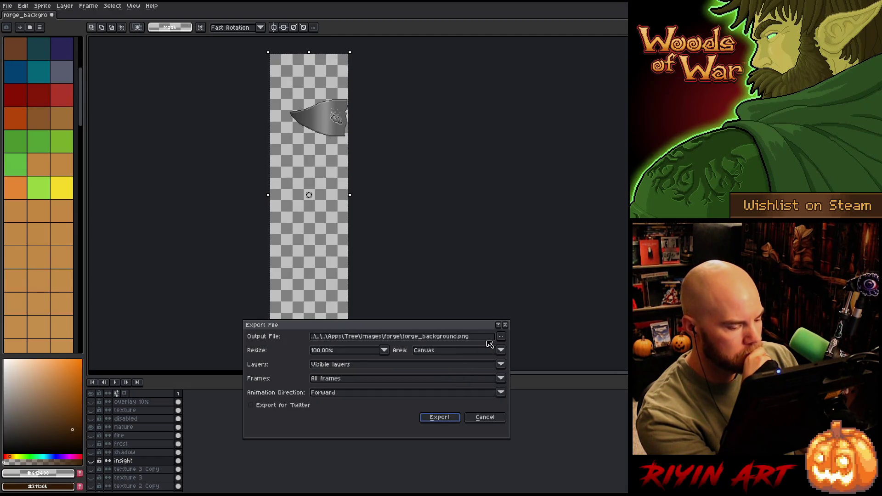
{"action": "left_click", "coordinate": [459, 337]}
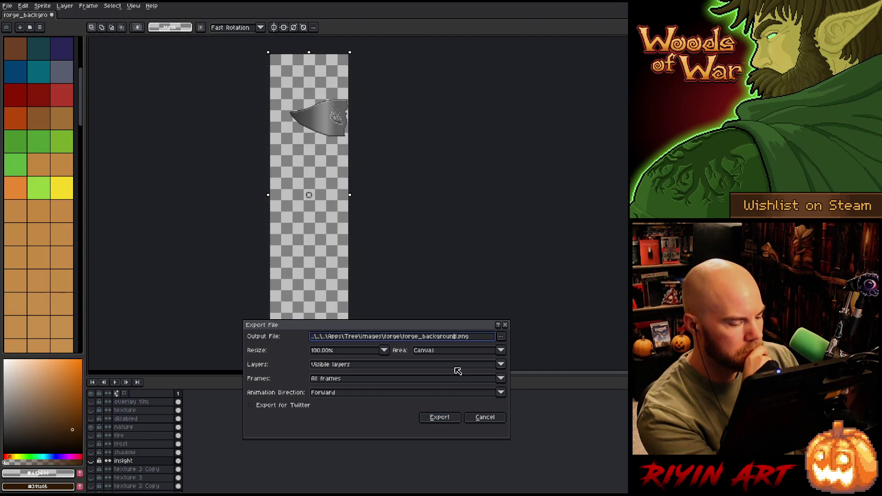
{"action": "key", "text": "BackSpace"}
{"action": "key", "text": "BackSpace"}
{"action": "key", "text": "BackSpace"}
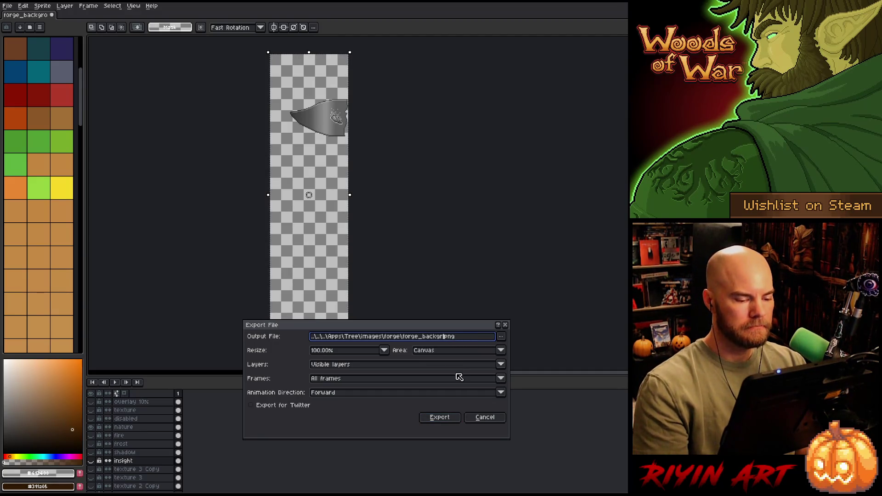
{"action": "type", "text": "tab"}
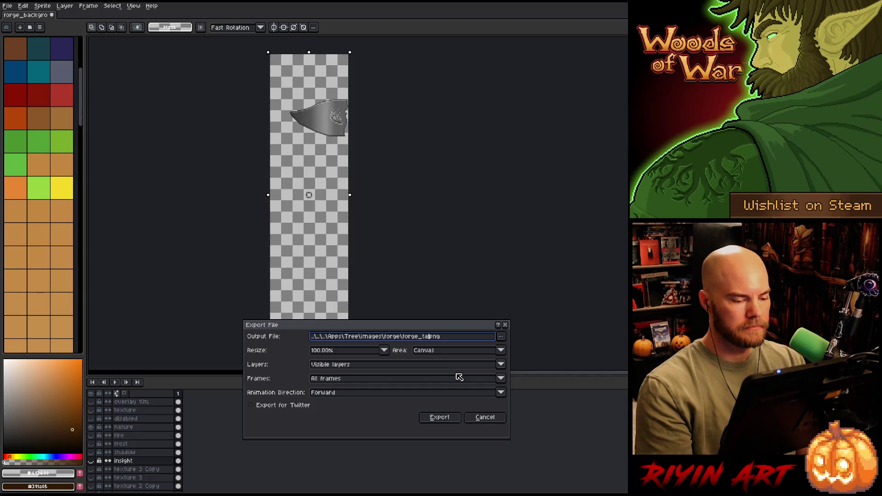
{"action": "type", "text": "_nature"}
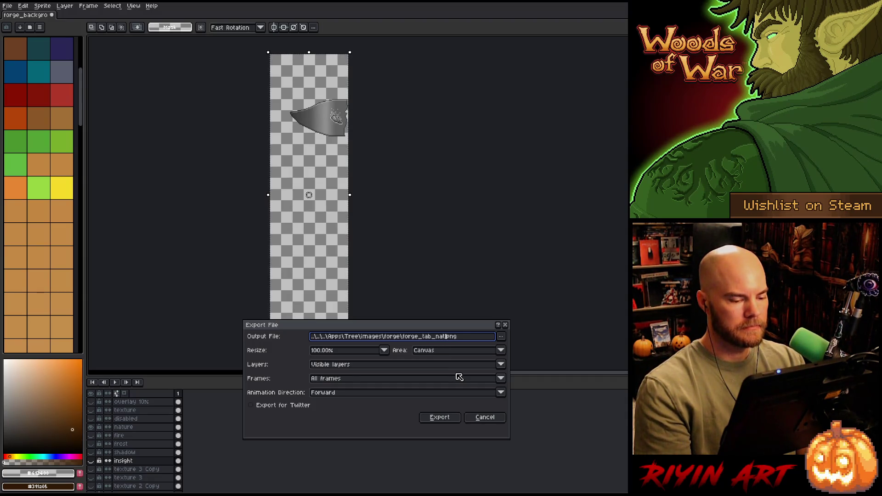
{"action": "left_click", "coordinate": [441, 417]}
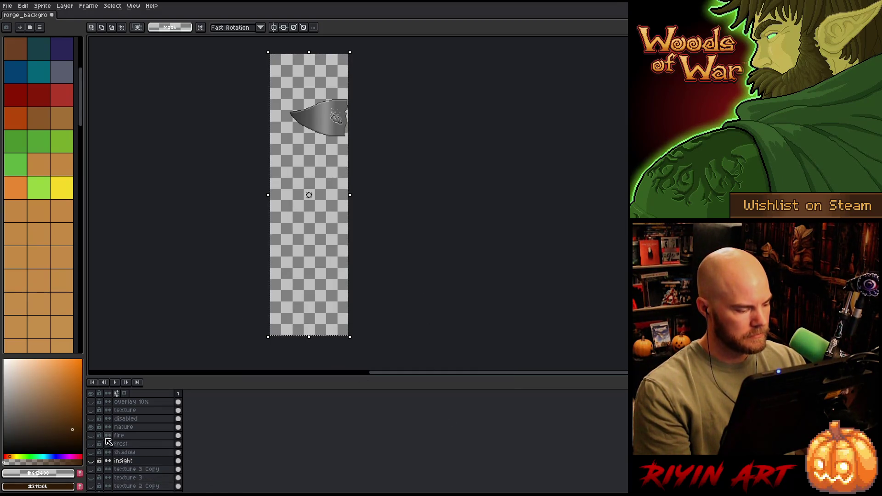
- Show only the fire banner and export it as forge_tab_fire.png
{"action": "left_click", "coordinate": [92, 428]}
{"action": "left_click", "coordinate": [92, 436]}
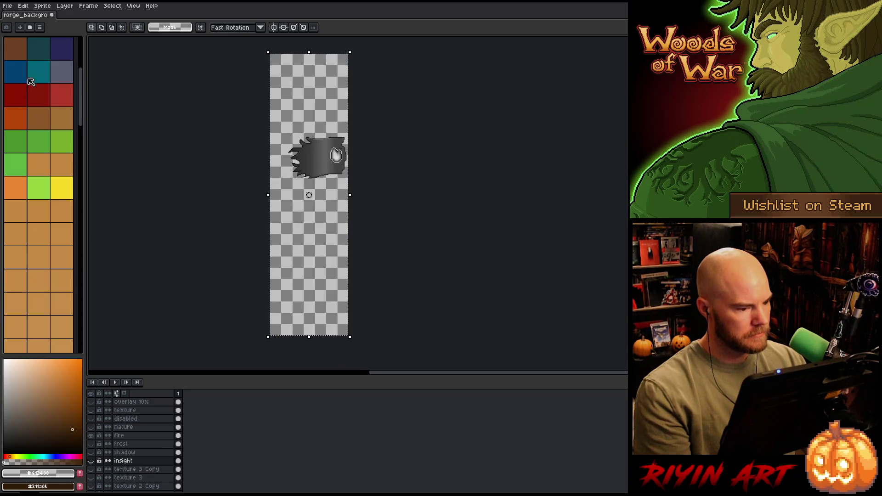
{"action": "left_click", "coordinate": [7, 6]}
{"action": "mouse_move", "coordinate": [36, 78]}
{"action": "left_click", "coordinate": [120, 75]}
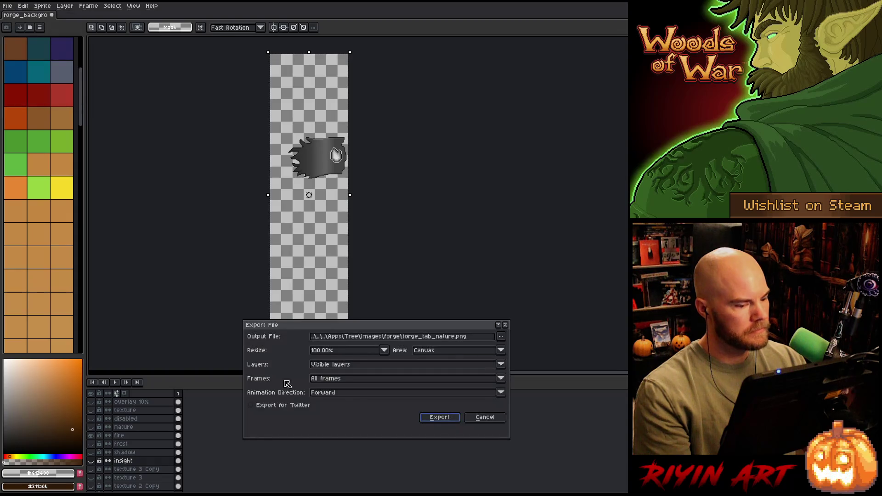
{"action": "left_click", "coordinate": [454, 339]}
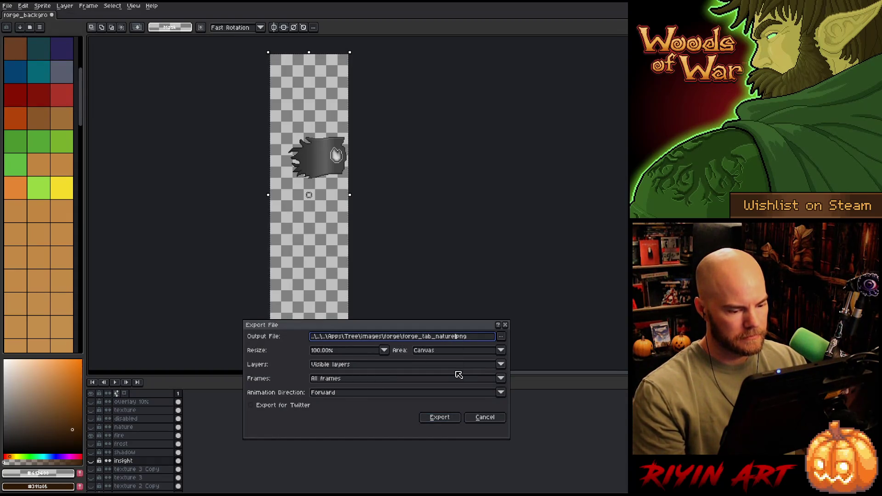
{"action": "key", "text": "BackSpace"}
{"action": "key", "text": "BackSpace"}
{"action": "key", "text": "BackSpace"}
{"action": "type", "text": "fire"}
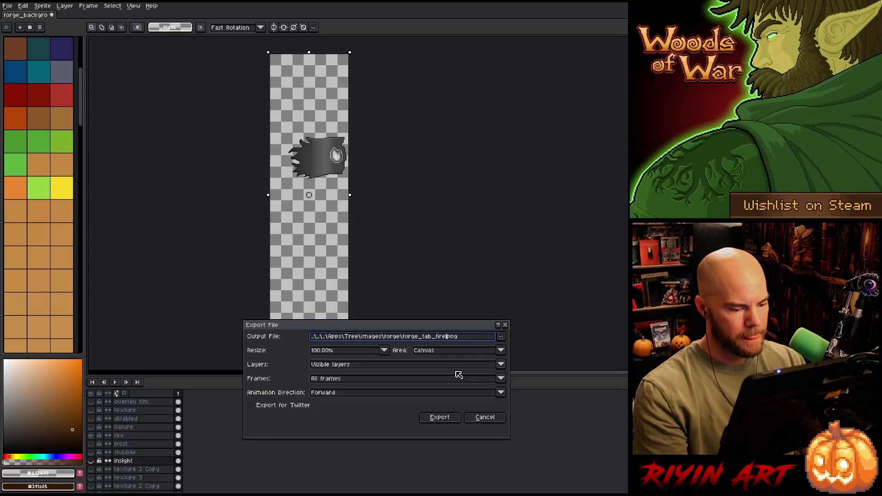
{"action": "left_click", "coordinate": [443, 419]}
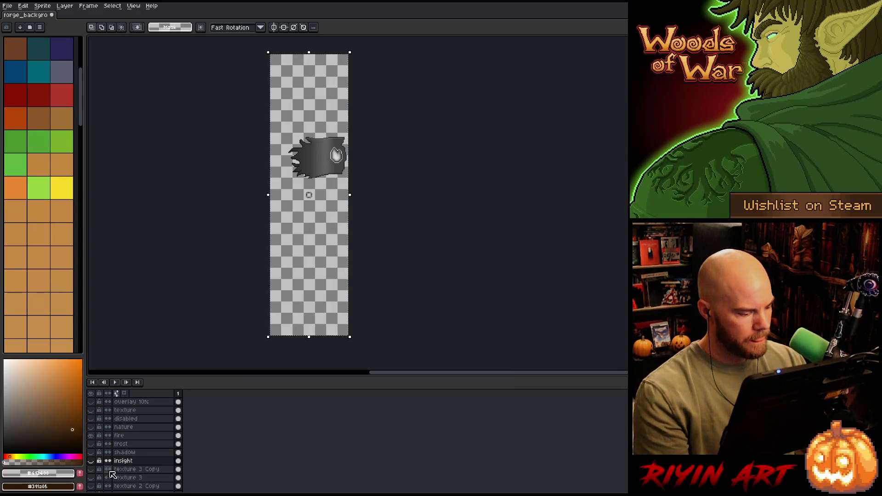
- Show only the frost banner and export it as forge_tab_frost.png
{"action": "left_click", "coordinate": [91, 437]}
{"action": "left_click", "coordinate": [91, 444]}
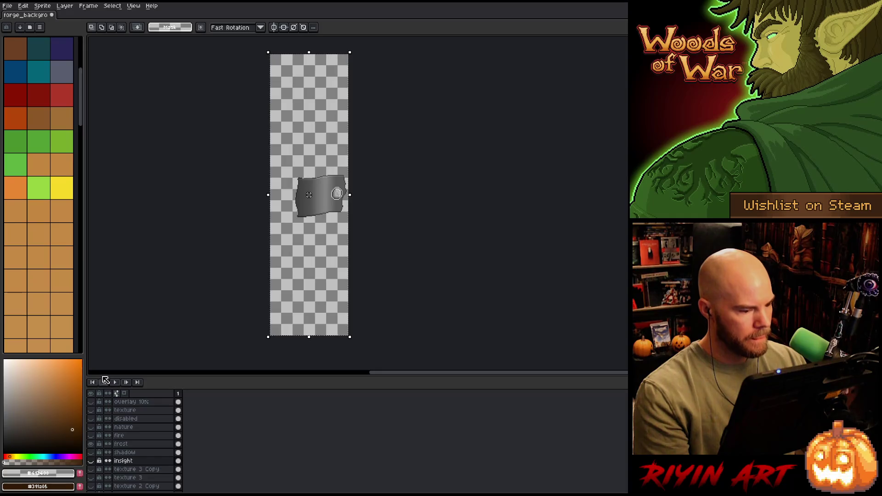
{"action": "left_click", "coordinate": [7, 6]}
{"action": "mouse_move", "coordinate": [19, 76]}
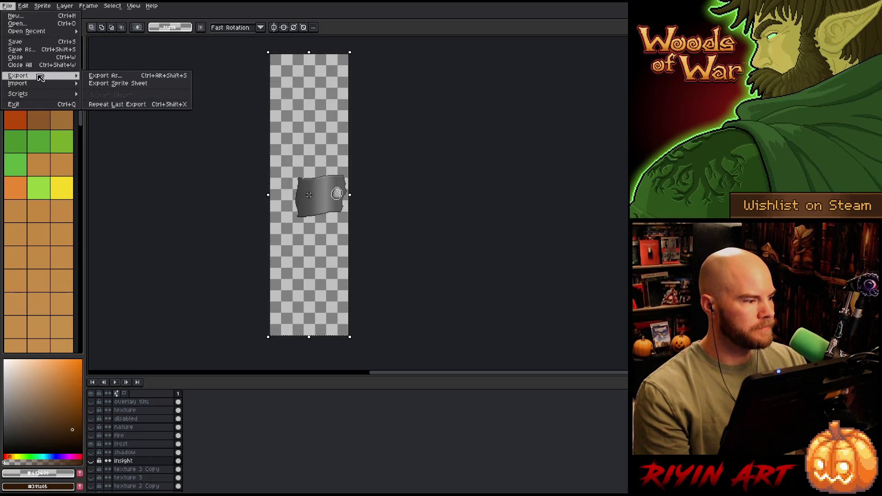
{"action": "left_click", "coordinate": [110, 79]}
{"action": "left_click", "coordinate": [447, 337]}
{"action": "key", "text": "BackSpace"}
{"action": "key", "text": "BackSpace"}
{"action": "key", "text": "BackSpace"}
{"action": "key", "text": "BackSpace"}
{"action": "type", "text": "rost"}
{"action": "left_click", "coordinate": [434, 422]}
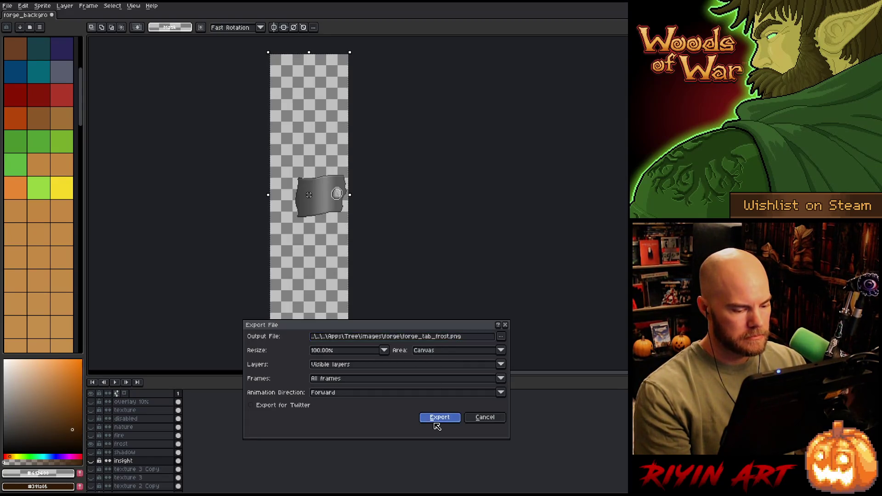
- Show only the shadow banner and export it as forge_tab_shadow.png
{"action": "left_click", "coordinate": [91, 444]}
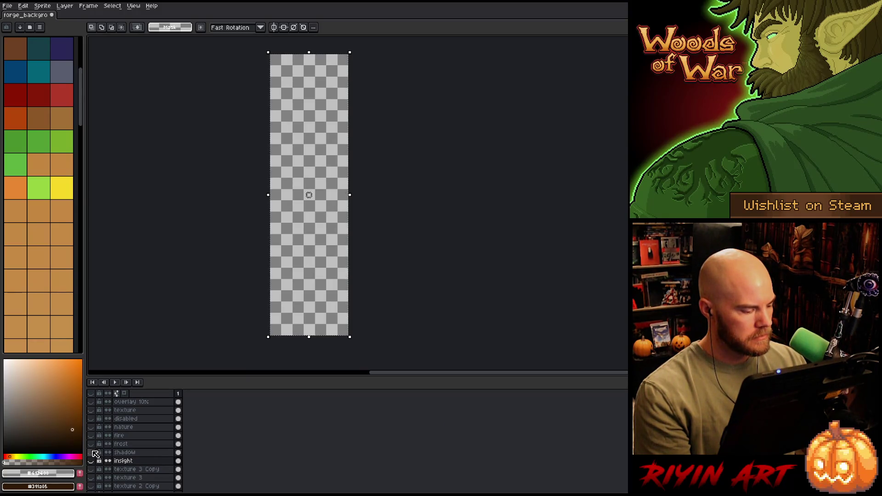
{"action": "left_click", "coordinate": [91, 452]}
{"action": "left_click", "coordinate": [7, 6]}
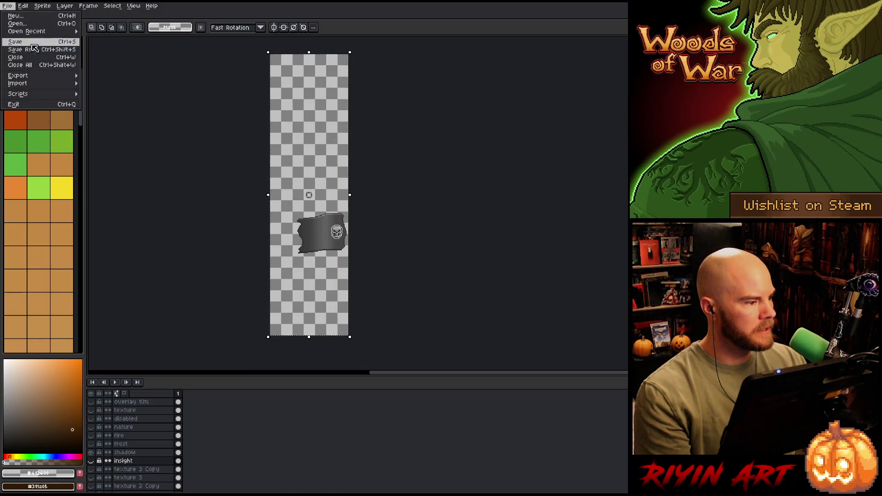
{"action": "mouse_move", "coordinate": [28, 76]}
{"action": "left_click", "coordinate": [99, 79]}
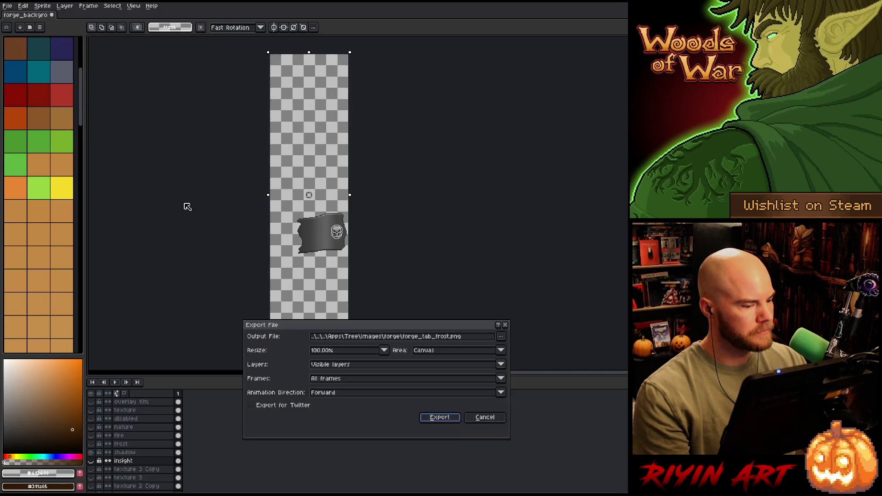
{"action": "left_click", "coordinate": [449, 336]}
{"action": "key", "text": "BackSpace"}
{"action": "key", "text": "BackSpace"}
{"action": "key", "text": "BackSpace"}
{"action": "key", "text": "BackSpace"}
{"action": "type", "text": "shadow"}
{"action": "left_click", "coordinate": [445, 420]}
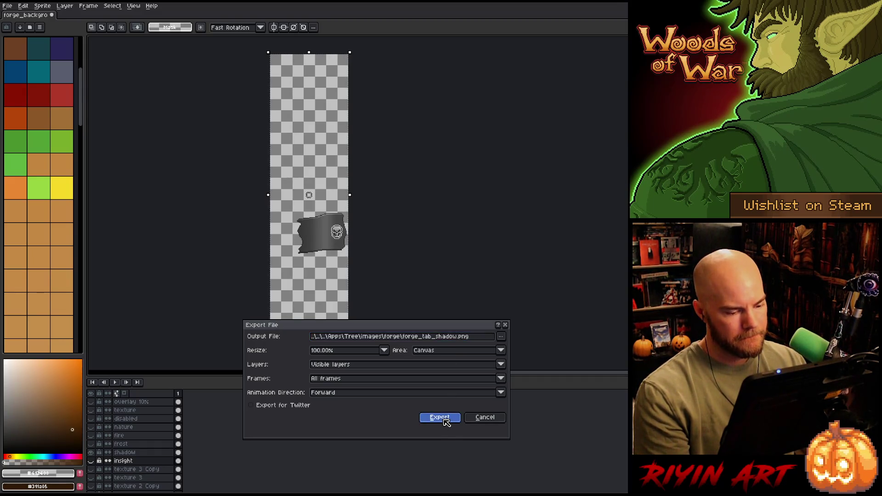
- Show only the insight banner and enter forge_tab_insight as the export file name
{"action": "left_click", "coordinate": [90, 452]}
{"action": "left_click", "coordinate": [90, 461]}
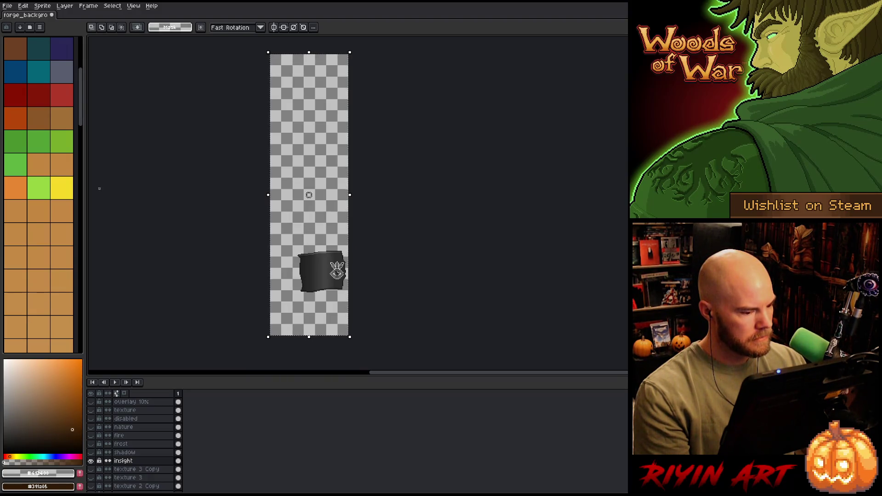
{"action": "left_click", "coordinate": [7, 5]}
{"action": "mouse_move", "coordinate": [29, 77]}
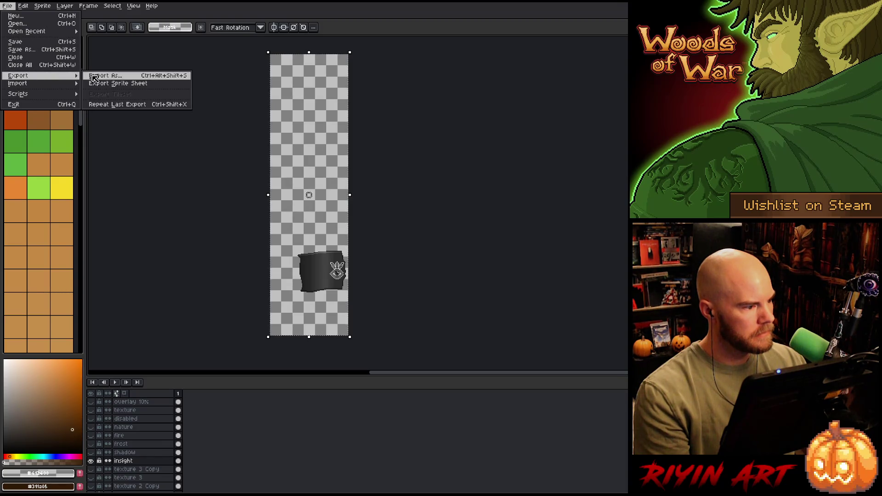
{"action": "left_click", "coordinate": [105, 76]}
{"action": "left_click", "coordinate": [455, 338]}
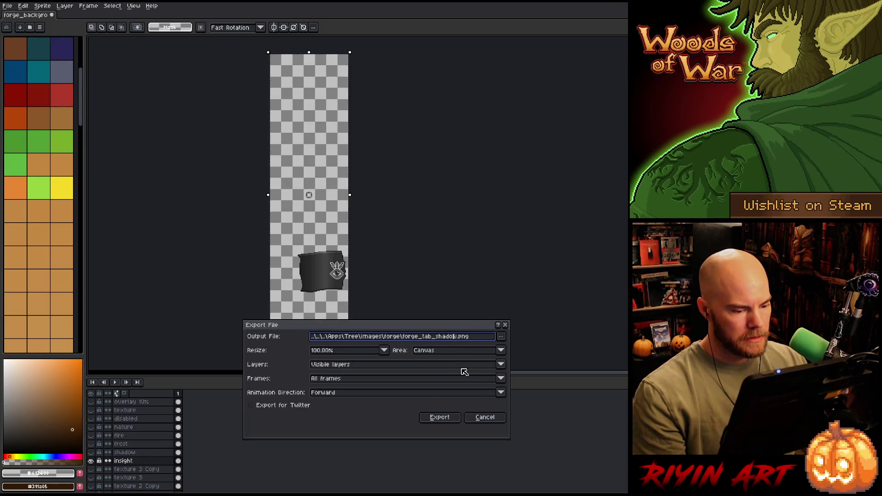
{"action": "type", "text": "insight"}
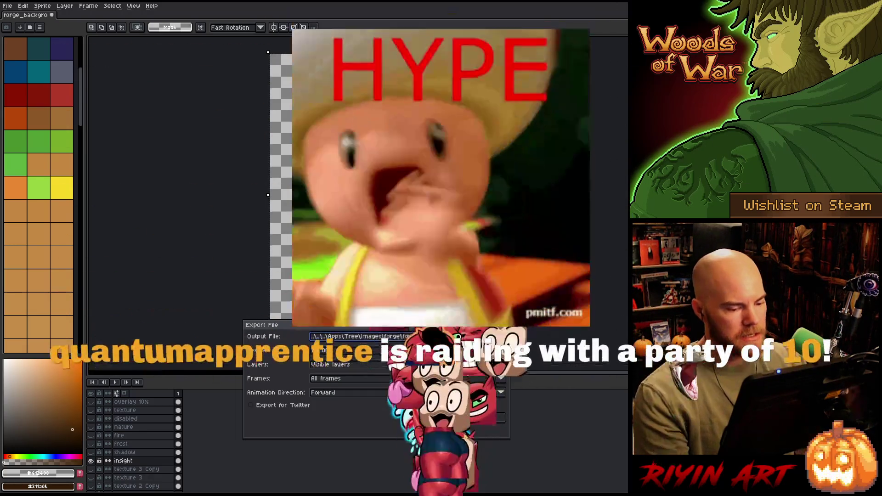
- Export forge_tab_insight.png, then re-show the grey tabs, nature background and coloured ribbon layers
{"action": "key", "text": "Return"}
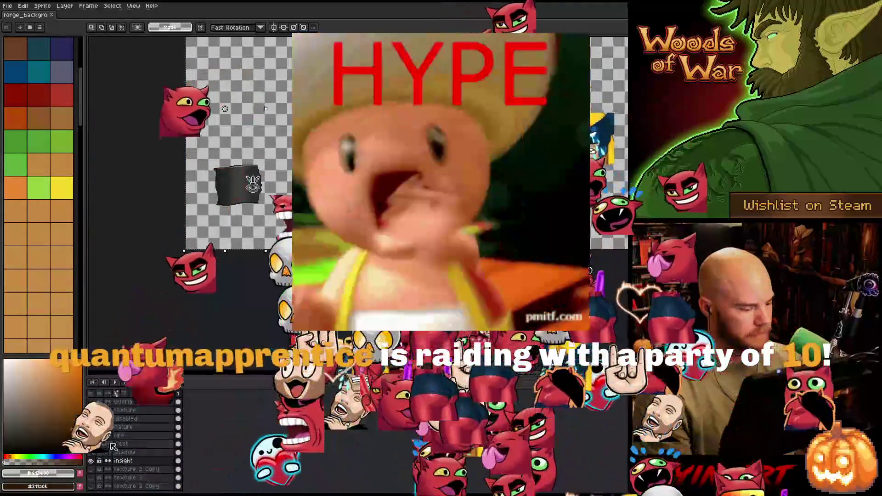
{"action": "left_click", "coordinate": [95, 433]}
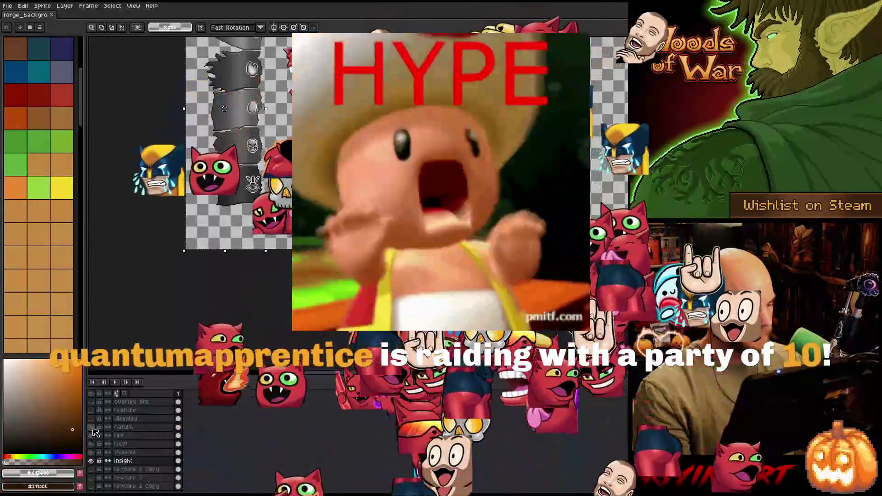
{"action": "left_click", "coordinate": [96, 434]}
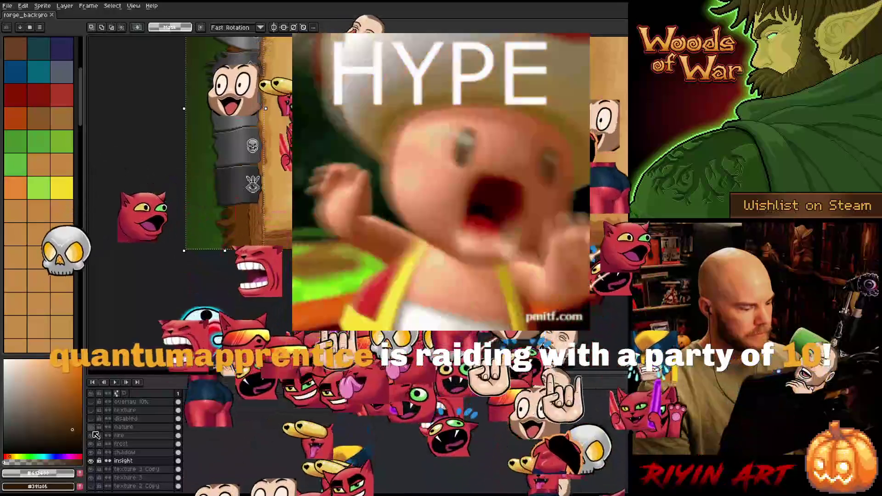
{"action": "left_click", "coordinate": [95, 434]}
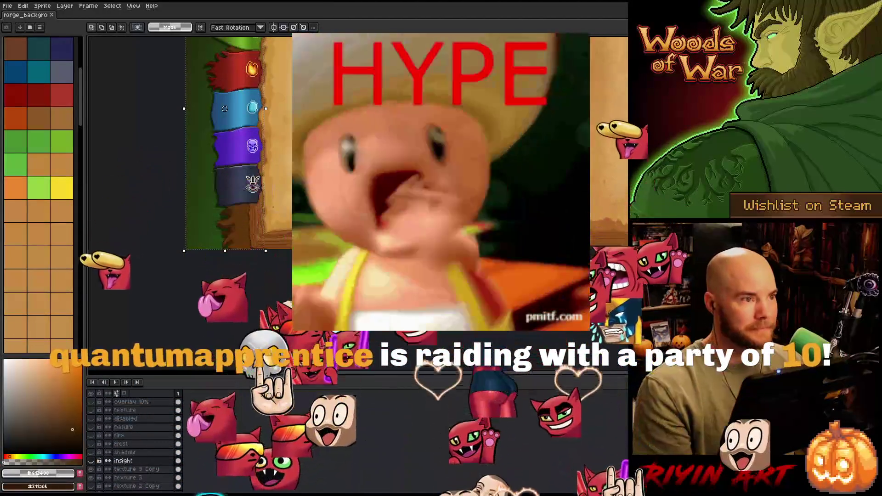
{"action": "scroll", "coordinate": [266, 216], "scroll_direction": "down", "scroll_amount": 1}
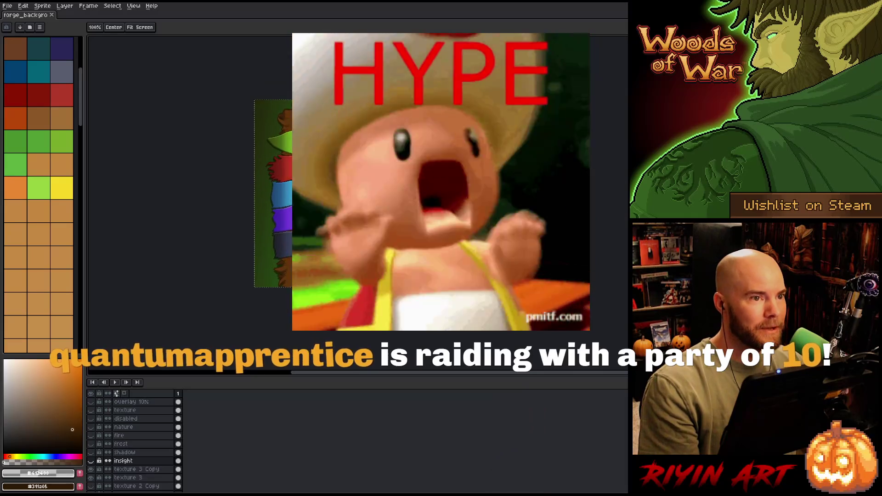
{"action": "key", "text": "m"}
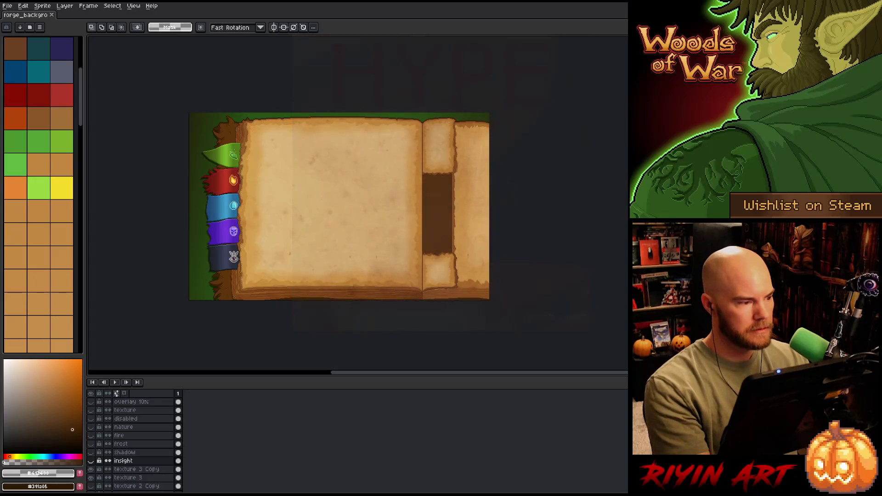
{"action": "scroll", "coordinate": [317, 207], "scroll_direction": "up", "scroll_amount": 2}
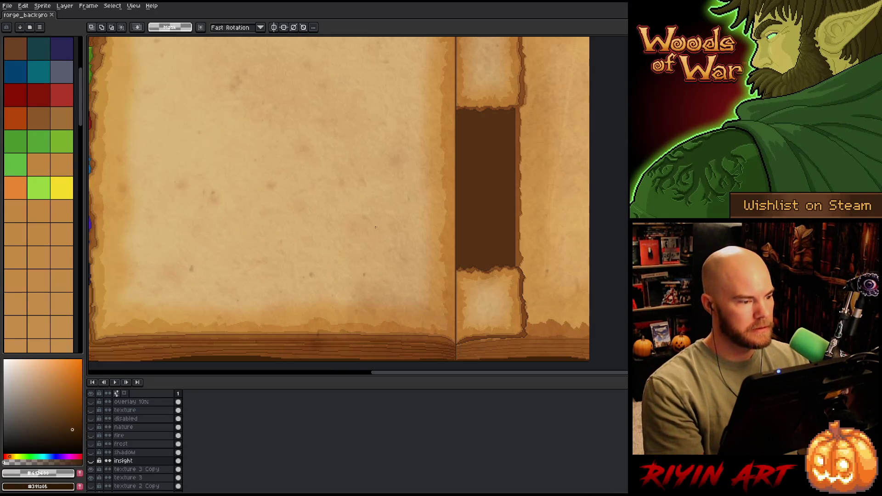
{"action": "scroll", "coordinate": [317, 207], "scroll_direction": "down", "scroll_amount": 1}
{"action": "left_click_drag", "start_coordinate": [318, 207], "coordinate": [349, 228]}
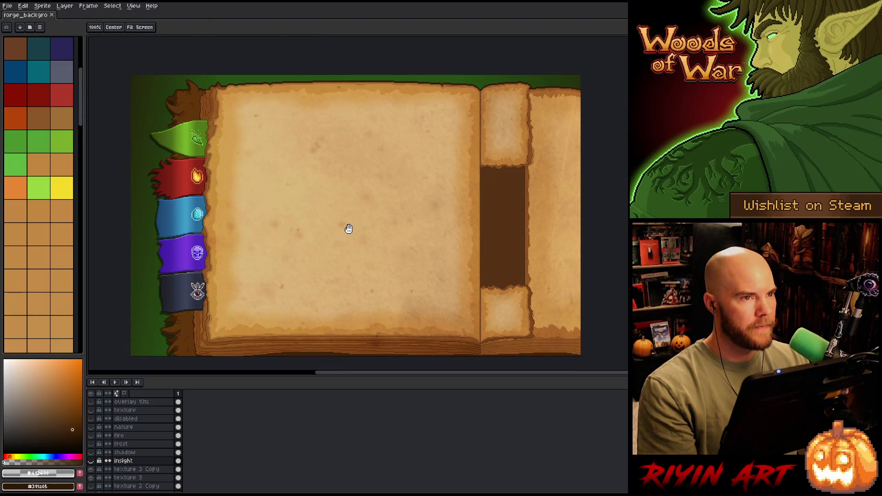
{"action": "key", "text": "space"}
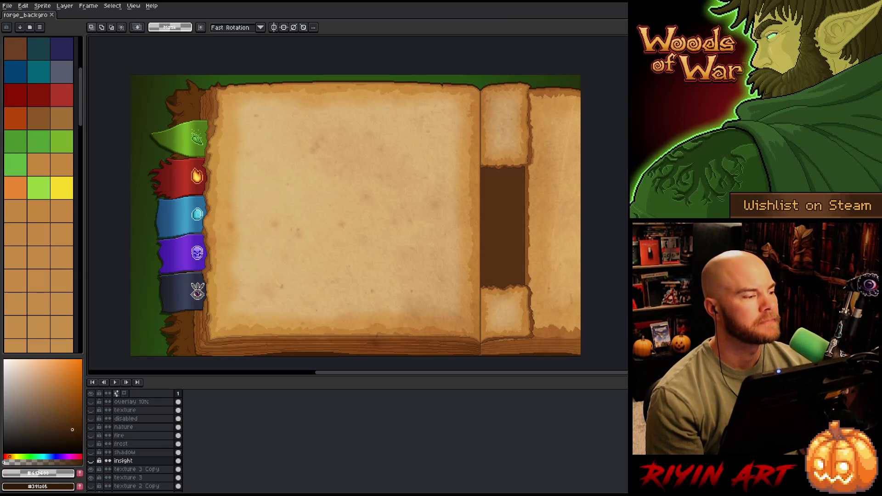
- Open marian.png from recent files and centre the character with the timeline hidden
{"action": "left_click", "coordinate": [7, 6]}
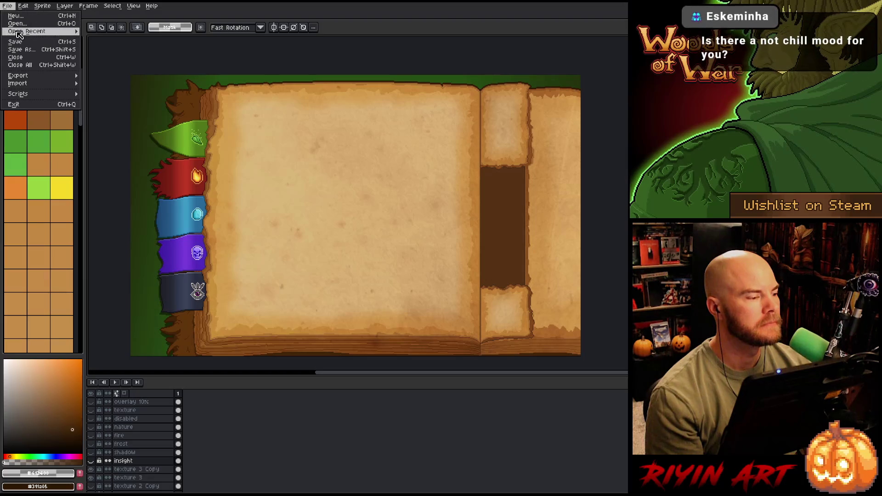
{"action": "mouse_move", "coordinate": [42, 31]}
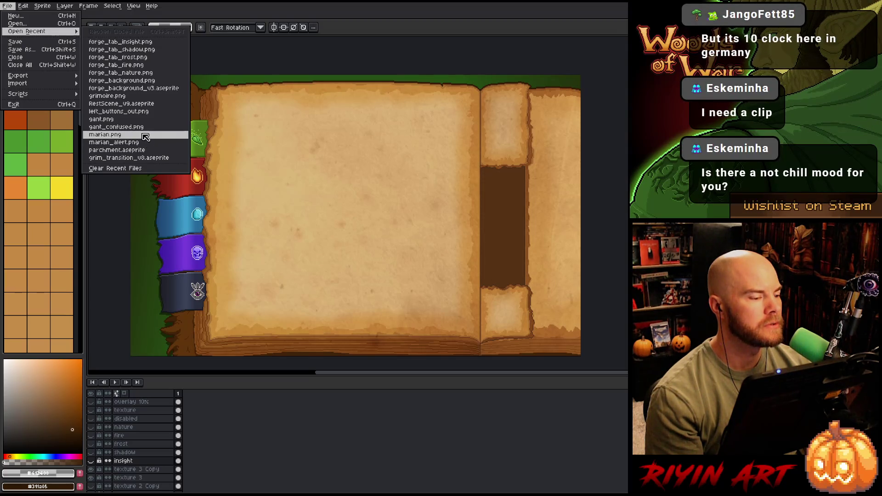
{"action": "left_click", "coordinate": [146, 137]}
{"action": "scroll", "coordinate": [488, 185], "scroll_direction": "up", "scroll_amount": 3}
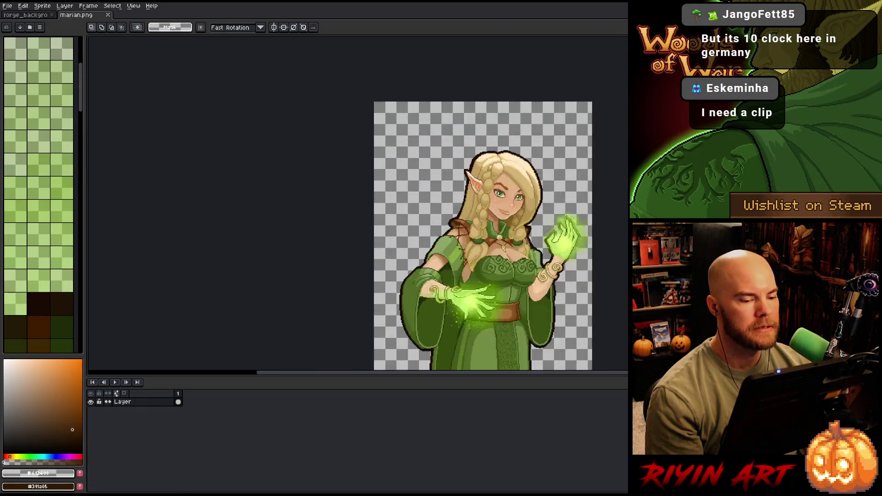
{"action": "scroll", "coordinate": [575, 138], "scroll_direction": "down", "scroll_amount": 1}
{"action": "key", "text": "Tab"}
{"action": "left_click_drag", "start_coordinate": [497, 230], "coordinate": [279, 211]}
{"action": "scroll", "coordinate": [273, 251], "scroll_direction": "up", "scroll_amount": 2}
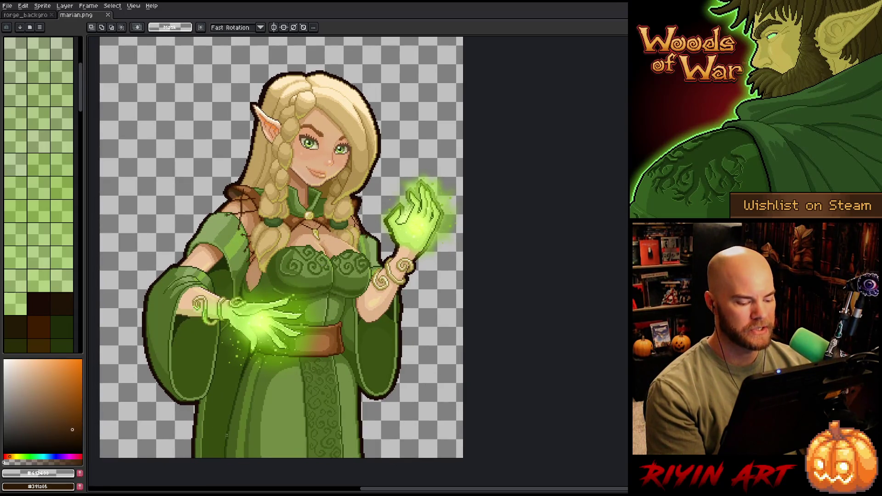
{"action": "key", "text": "h"}
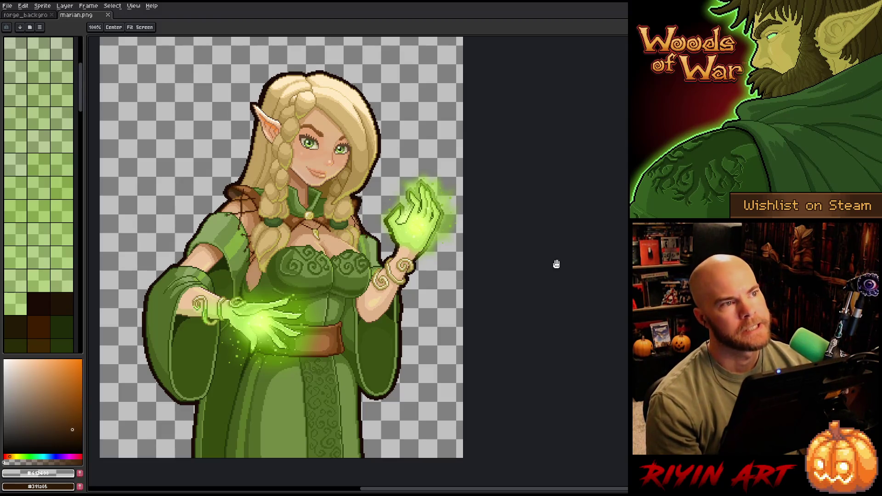
- Browse the forge folder for another image, then cancel without opening anything
{"action": "left_click", "coordinate": [7, 6]}
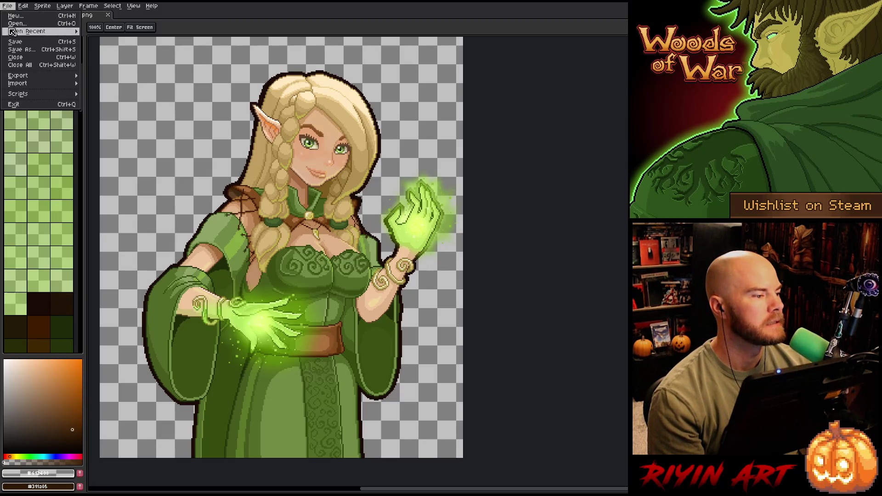
{"action": "left_click", "coordinate": [17, 24]}
{"action": "scroll", "coordinate": [238, 253], "scroll_direction": "down", "scroll_amount": 5}
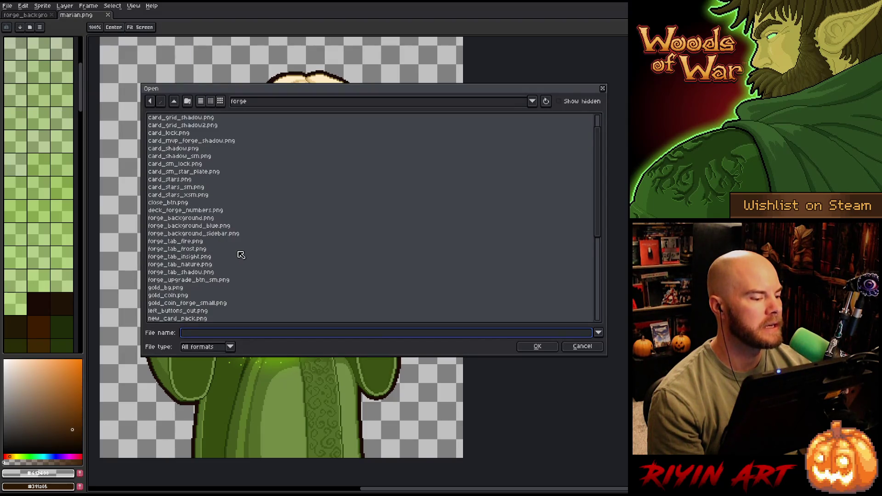
{"action": "left_click", "coordinate": [575, 347]}
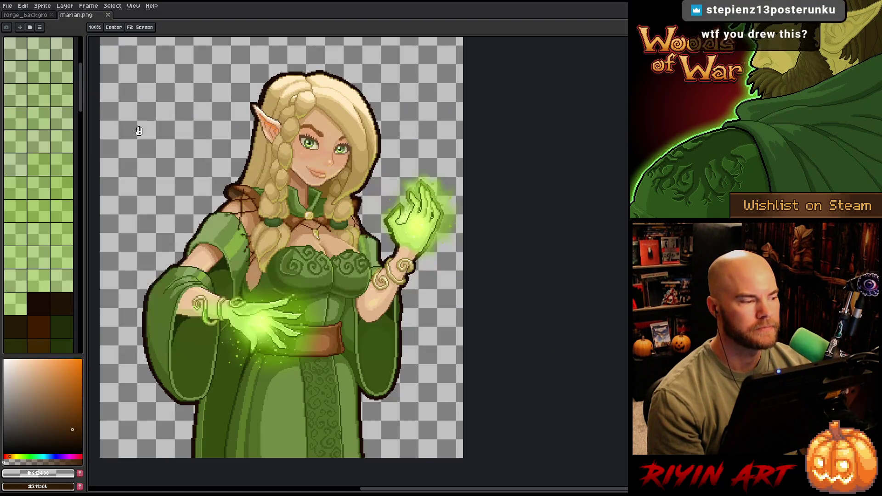
- Open gant.png from recent files and dock it in a split view beside marian.png
{"action": "left_click", "coordinate": [7, 6]}
{"action": "mouse_move", "coordinate": [69, 31]}
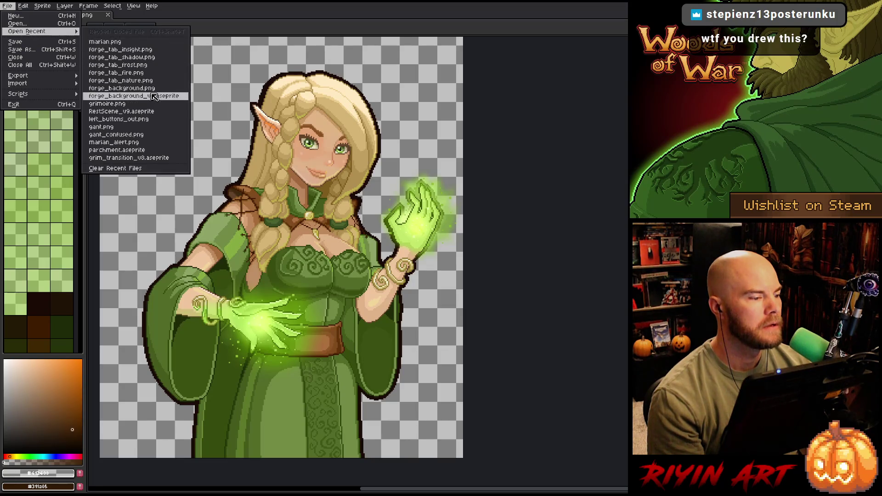
{"action": "left_click", "coordinate": [143, 131]}
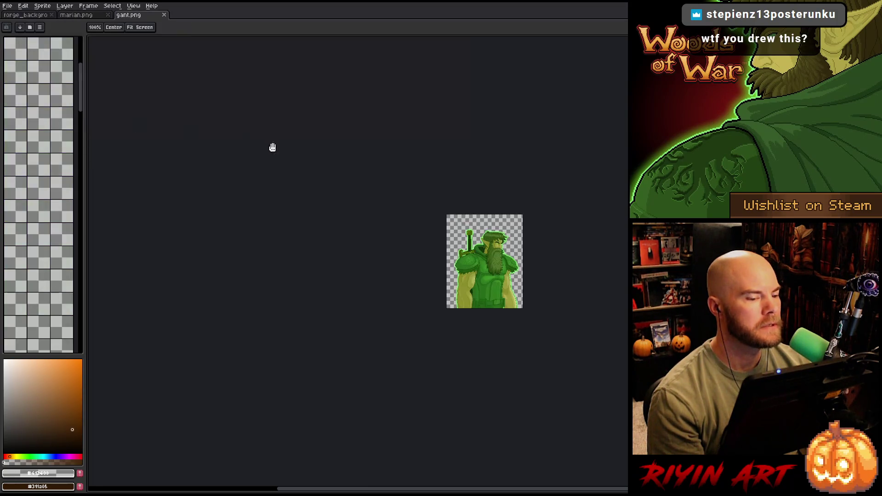
{"action": "mouse_move", "coordinate": [128, 15]}
{"action": "left_mouse_down"}
{"action": "mouse_move", "coordinate": [141, 93]}
{"action": "mouse_move", "coordinate": [92, 115]}
{"action": "left_mouse_up"}
{"action": "scroll", "coordinate": [190, 256], "scroll_direction": "up", "scroll_amount": 3}
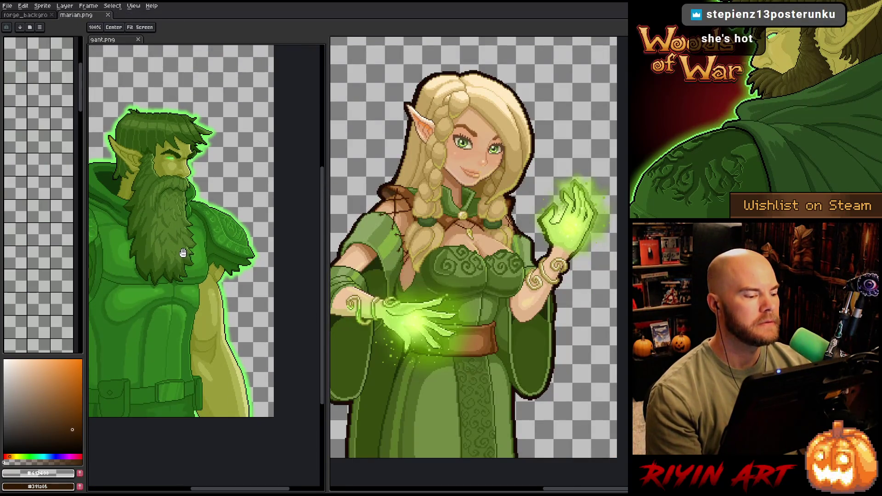
{"action": "scroll", "coordinate": [190, 256], "scroll_direction": "down", "scroll_amount": 3}
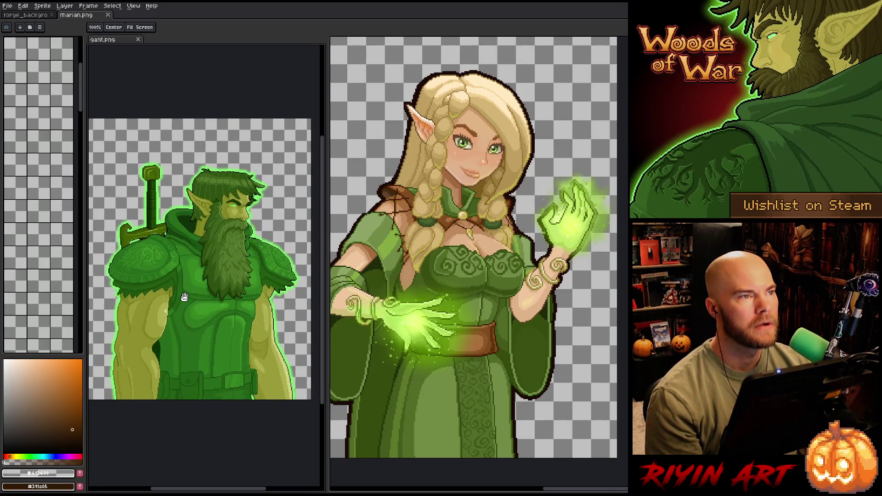
{"action": "scroll", "coordinate": [184, 299], "scroll_direction": "up", "scroll_amount": 1}
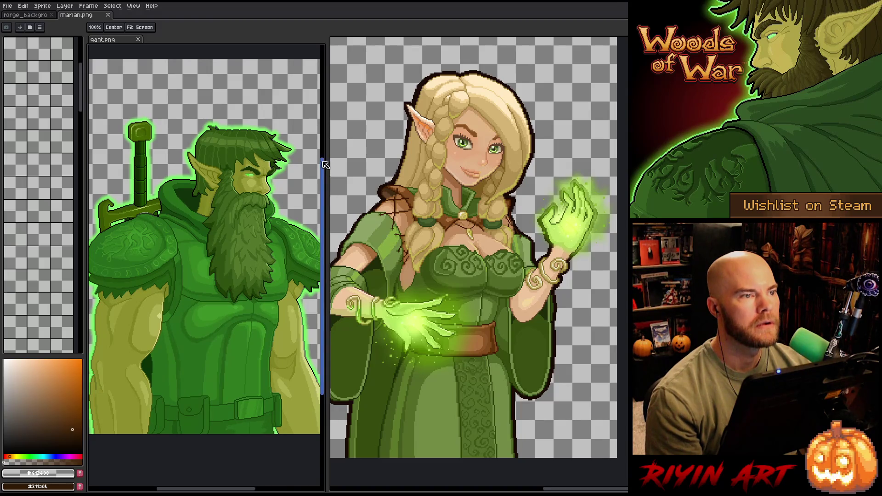
{"action": "left_click_drag", "start_coordinate": [326, 159], "coordinate": [359, 157]}
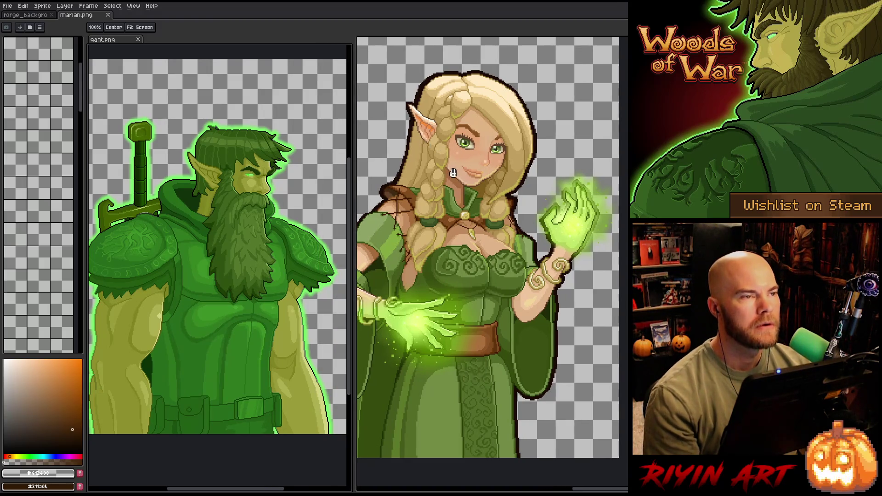
{"action": "scroll", "coordinate": [505, 208], "scroll_direction": "down", "scroll_amount": 2}
{"action": "scroll", "coordinate": [505, 209], "scroll_direction": "up", "scroll_amount": 1}
{"action": "left_click_drag", "start_coordinate": [505, 209], "coordinate": [497, 248]}
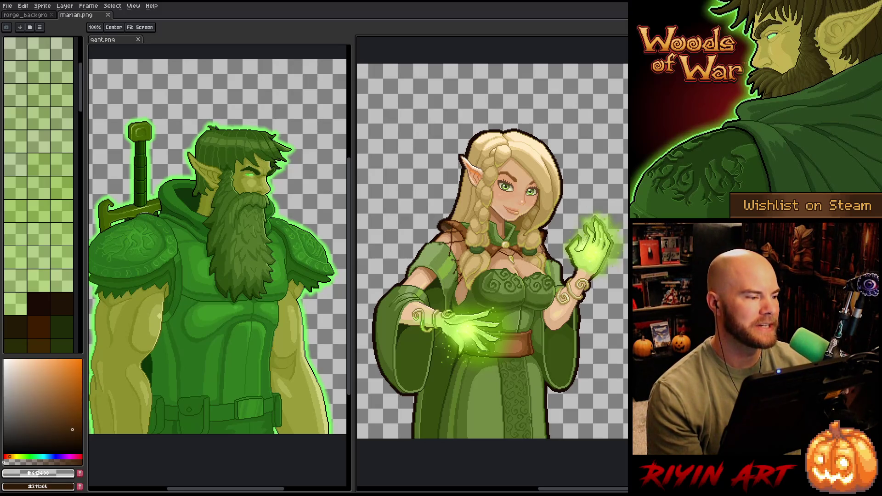
- Close the gant.png image view
{"action": "left_click", "coordinate": [138, 39]}
- Close marian.png and bring up the Open dialog on the forge folder
{"action": "left_click", "coordinate": [108, 14]}
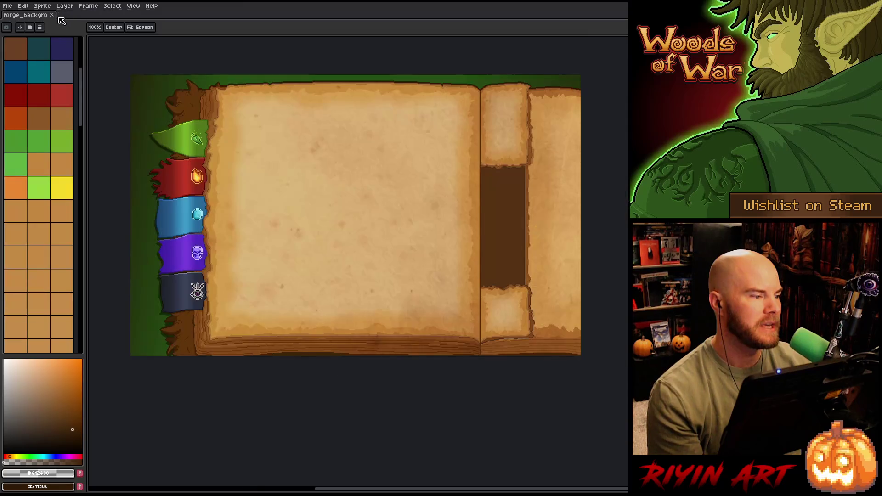
{"action": "left_click", "coordinate": [7, 7]}
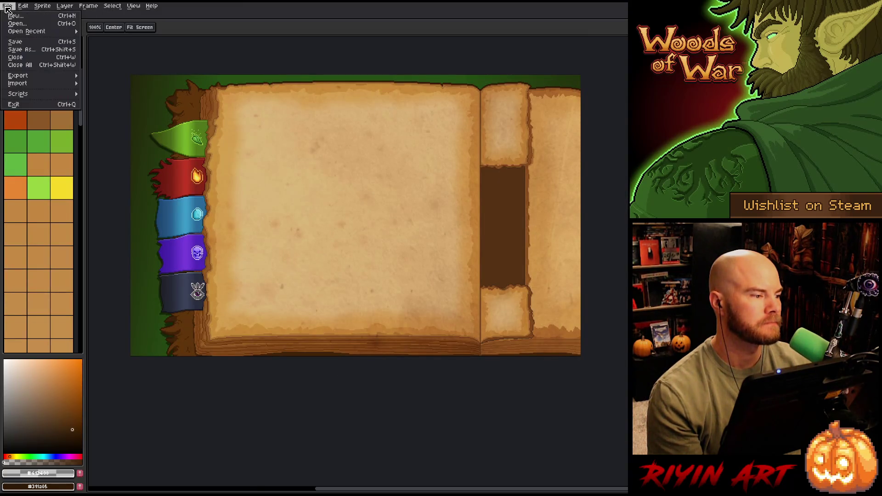
{"action": "left_click", "coordinate": [17, 23]}
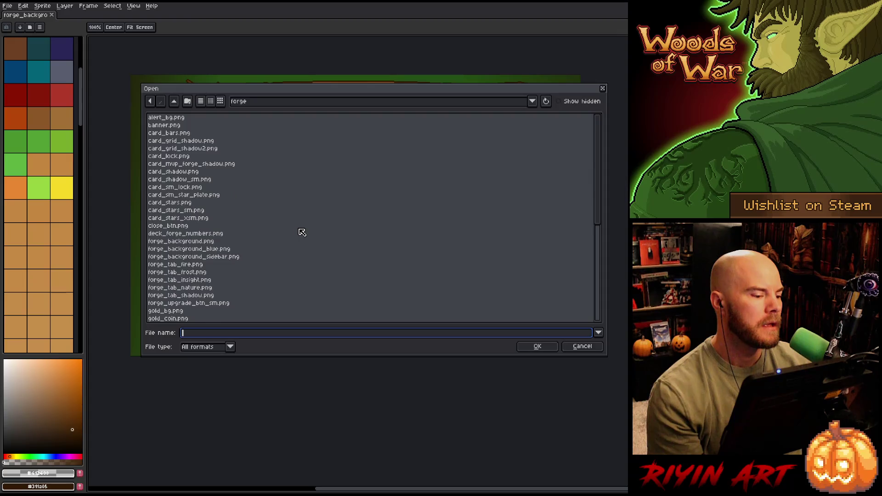
{"action": "scroll", "coordinate": [302, 233], "scroll_direction": "down", "scroll_amount": 6}
- Switch to the pinned TreeRevenge folder and select settings_window_mini_v3.aseprite
{"action": "left_click", "coordinate": [270, 103]}
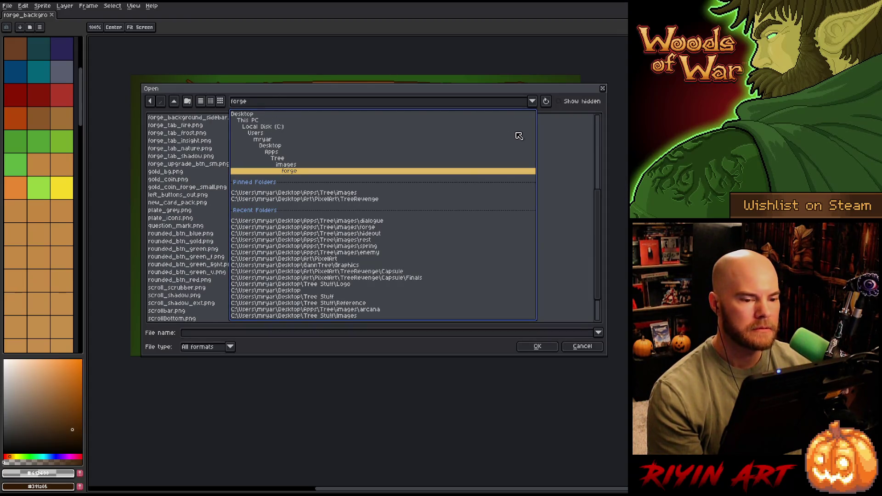
{"action": "left_click", "coordinate": [345, 199]}
{"action": "scroll", "coordinate": [317, 217], "scroll_direction": "down", "scroll_amount": 15}
{"action": "scroll", "coordinate": [290, 248], "scroll_direction": "down", "scroll_amount": 15}
{"action": "scroll", "coordinate": [216, 285], "scroll_direction": "down", "scroll_amount": 15}
{"action": "scroll", "coordinate": [208, 286], "scroll_direction": "down", "scroll_amount": 15}
{"action": "scroll", "coordinate": [207, 264], "scroll_direction": "down", "scroll_amount": 15}
{"action": "scroll", "coordinate": [209, 264], "scroll_direction": "down", "scroll_amount": 15}
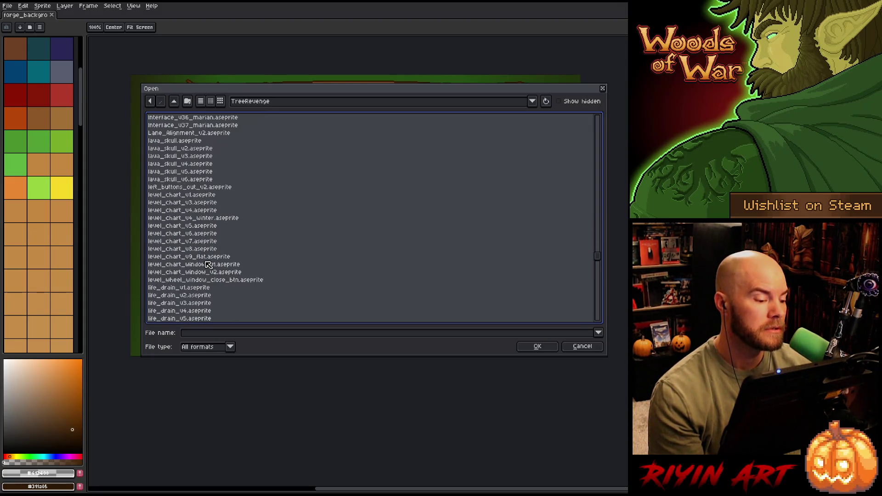
{"action": "scroll", "coordinate": [208, 265], "scroll_direction": "down", "scroll_amount": 3}
{"action": "scroll", "coordinate": [230, 307], "scroll_direction": "down", "scroll_amount": 10}
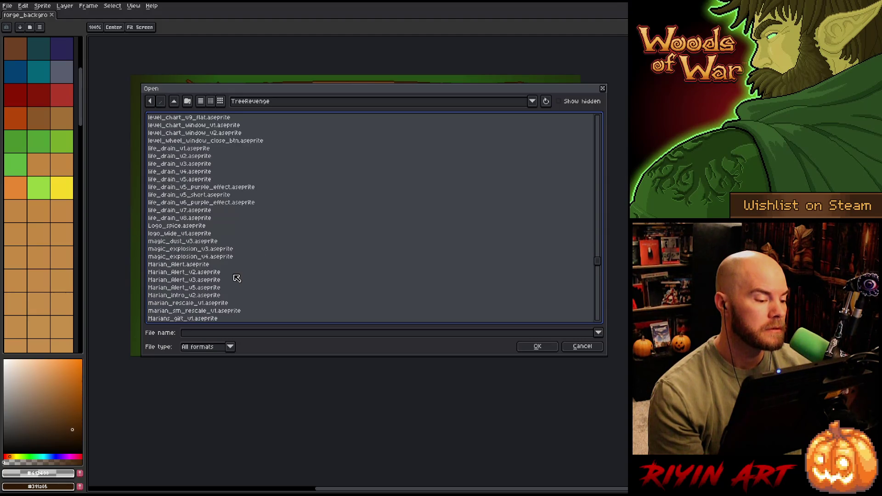
{"action": "scroll", "coordinate": [232, 279], "scroll_direction": "down", "scroll_amount": 6}
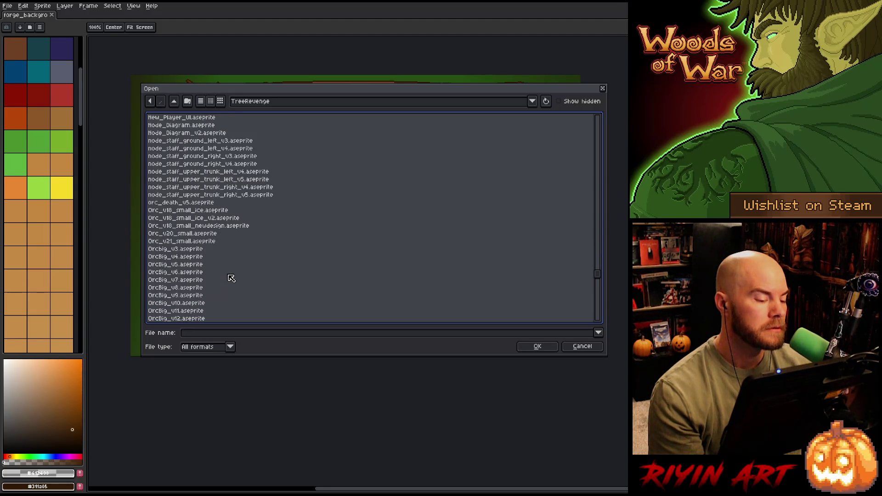
{"action": "scroll", "coordinate": [231, 278], "scroll_direction": "down", "scroll_amount": 4}
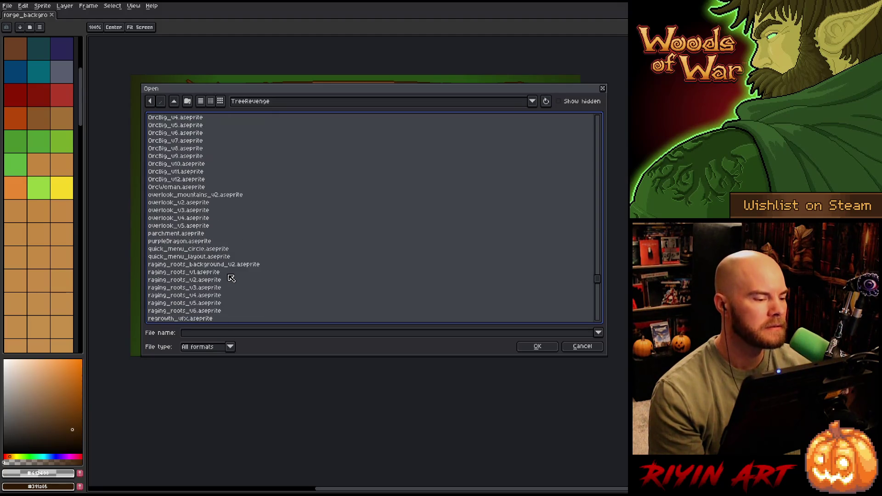
{"action": "scroll", "coordinate": [232, 278], "scroll_direction": "down", "scroll_amount": 1}
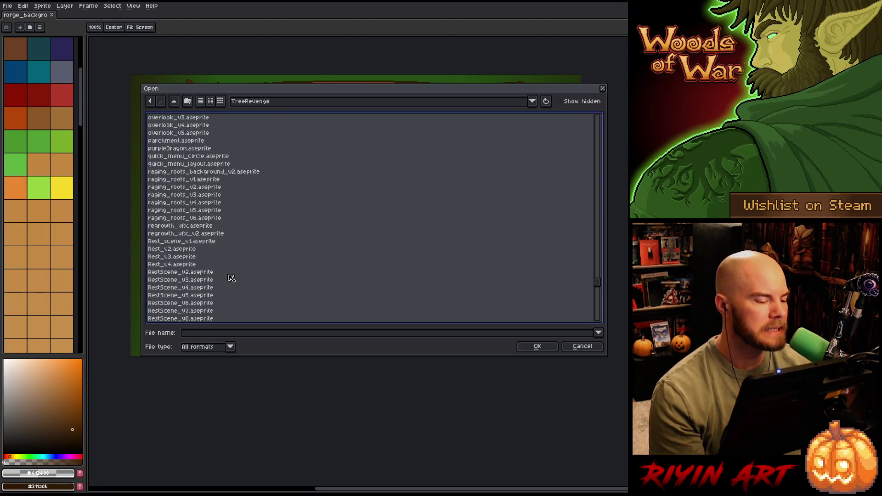
{"action": "scroll", "coordinate": [231, 279], "scroll_direction": "down", "scroll_amount": 7}
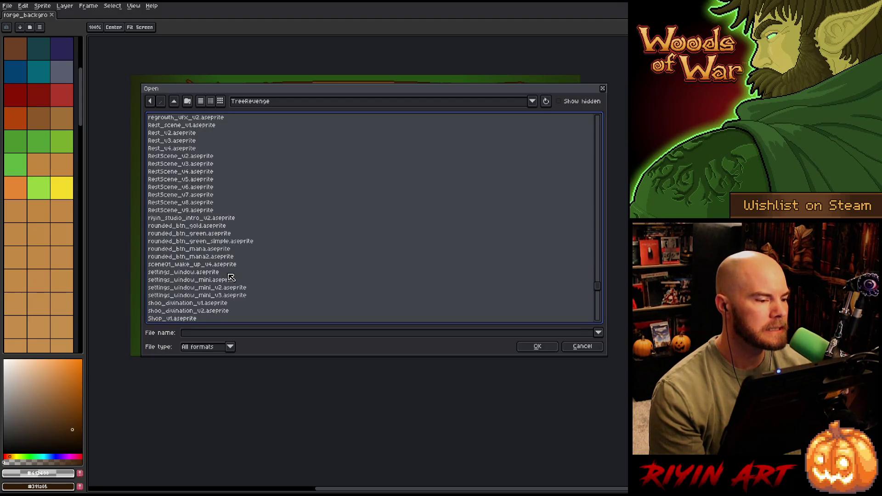
{"action": "scroll", "coordinate": [231, 279], "scroll_direction": "down", "scroll_amount": 2}
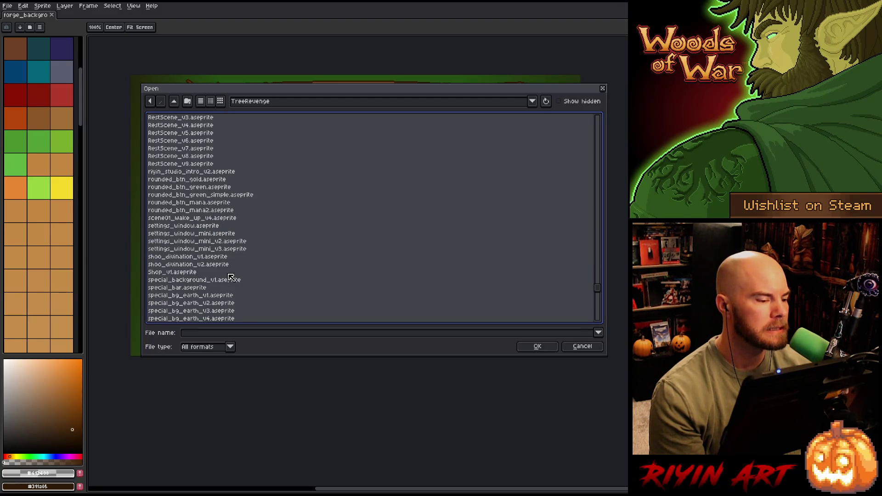
{"action": "scroll", "coordinate": [231, 279], "scroll_direction": "down", "scroll_amount": 2}
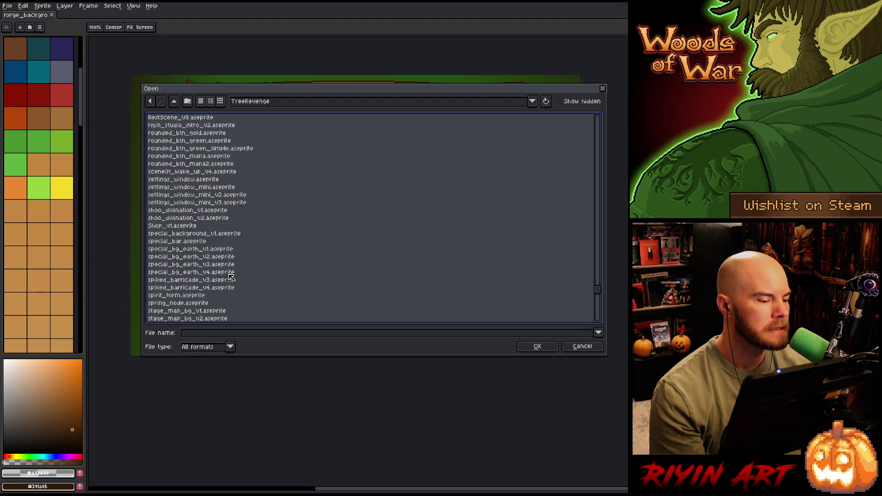
{"action": "left_click", "coordinate": [210, 204]}
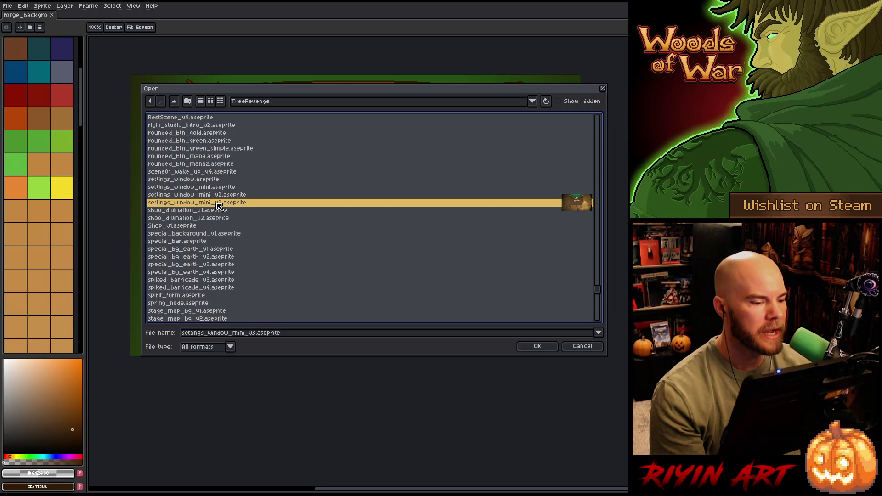
- Open settings_window_mini_v3.aseprite, show the timeline, and compare frame 1's menu text with frame 2
{"action": "left_click", "coordinate": [537, 346]}
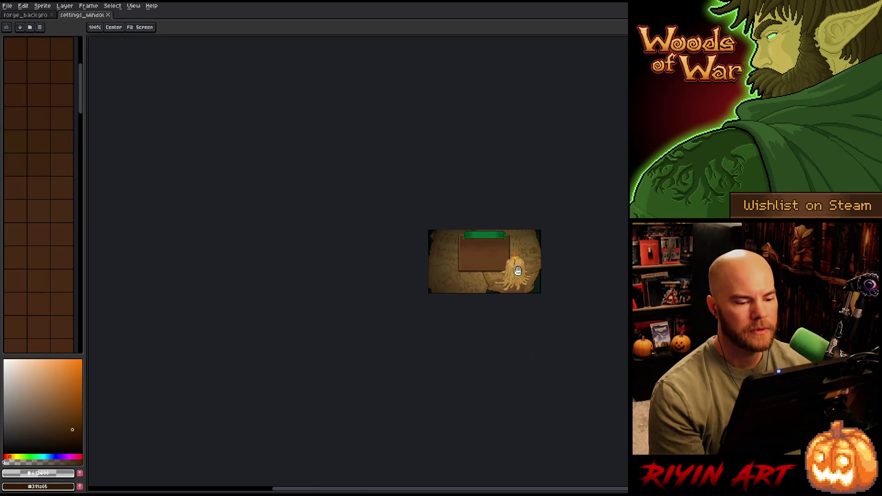
{"action": "scroll", "coordinate": [522, 270], "scroll_direction": "up", "scroll_amount": 3}
{"action": "scroll", "coordinate": [525, 268], "scroll_direction": "down", "scroll_amount": 1}
{"action": "left_click_drag", "start_coordinate": [275, 259], "coordinate": [299, 266]}
{"action": "key", "text": "Tab"}
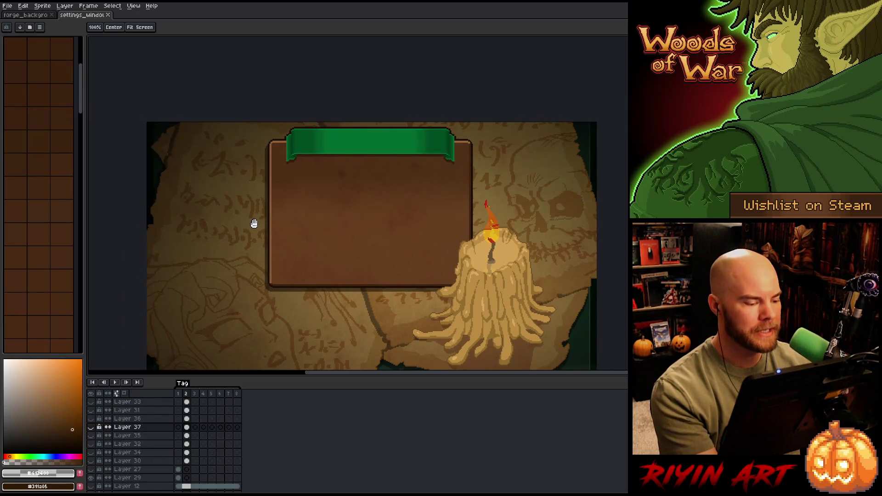
{"action": "left_click", "coordinate": [178, 394]}
{"action": "key", "text": "Right"}
- Set the canvas size to width 640 and height 400 using Sprite > Canvas Size
{"action": "mouse_move", "coordinate": [299, 241]}
{"action": "left_mouse_down"}
{"action": "mouse_move", "coordinate": [288, 211]}
{"action": "mouse_move", "coordinate": [299, 217]}
{"action": "left_mouse_up"}
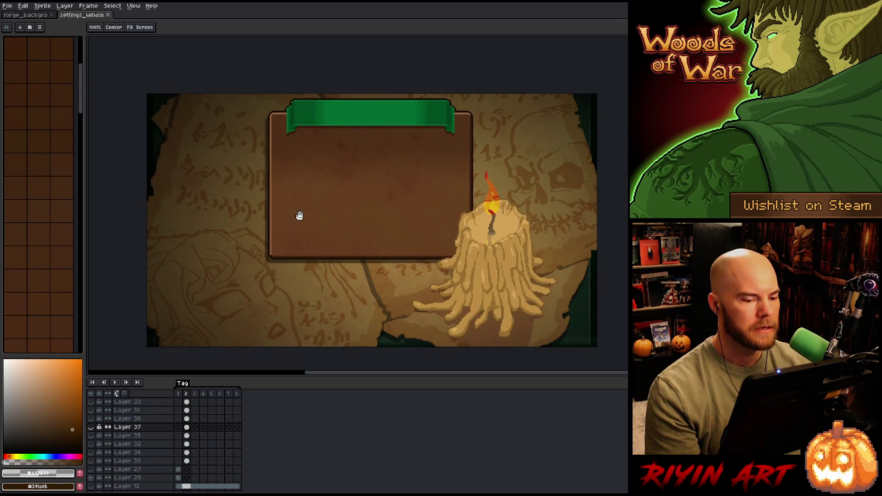
{"action": "left_click", "coordinate": [15, 8]}
{"action": "mouse_move", "coordinate": [42, 6]}
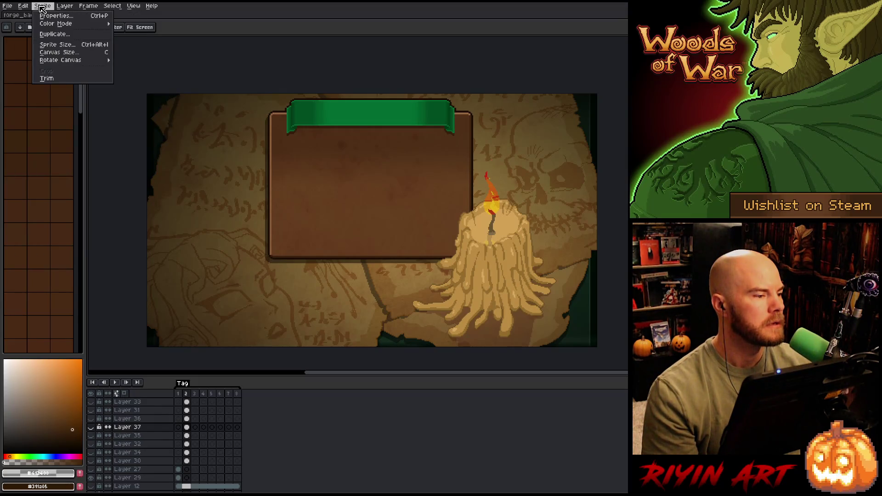
{"action": "left_click", "coordinate": [54, 53]}
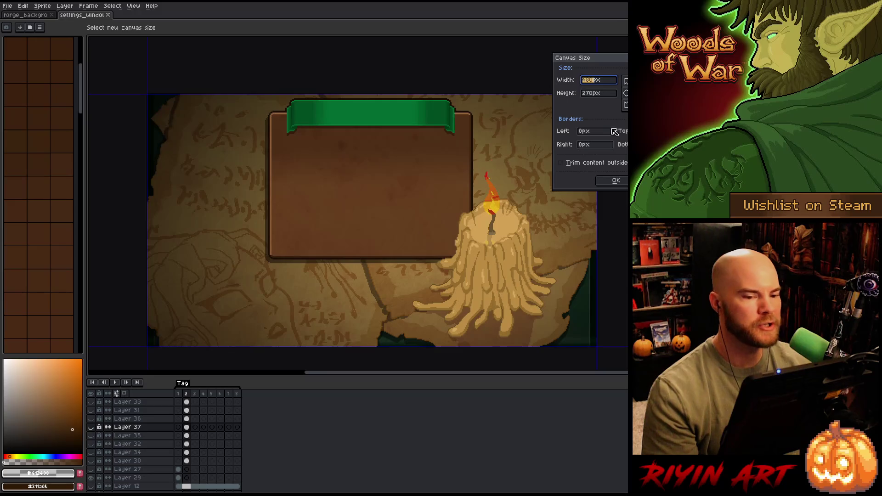
{"action": "type", "text": "640"}
{"action": "double_click", "coordinate": [595, 94]}
{"action": "type", "text": "400"}
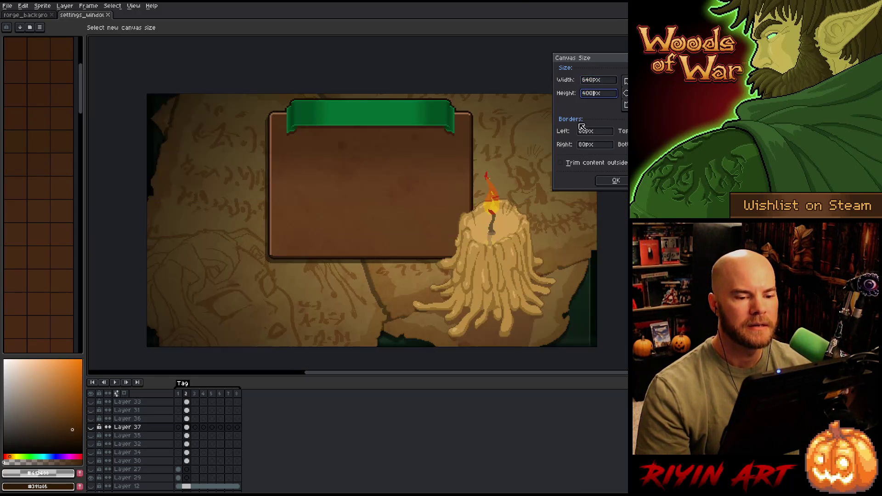
{"action": "left_click", "coordinate": [616, 181]}
{"action": "mouse_move", "coordinate": [601, 187]}
{"action": "left_mouse_down"}
{"action": "mouse_move", "coordinate": [513, 191]}
{"action": "mouse_move", "coordinate": [477, 132]}
{"action": "left_mouse_up"}
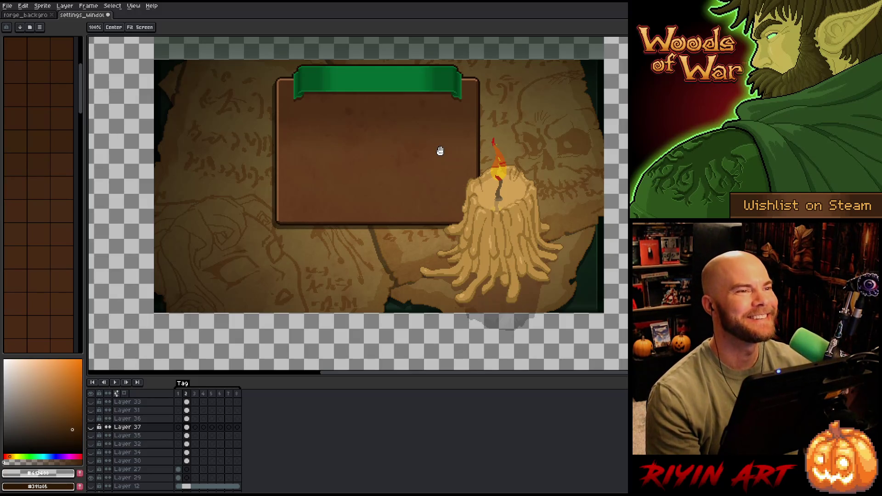
{"action": "scroll", "coordinate": [439, 152], "scroll_direction": "down", "scroll_amount": 1}
{"action": "mouse_move", "coordinate": [437, 129]}
{"action": "left_mouse_down"}
{"action": "mouse_move", "coordinate": [417, 178]}
{"action": "mouse_move", "coordinate": [420, 150]}
{"action": "left_mouse_up"}
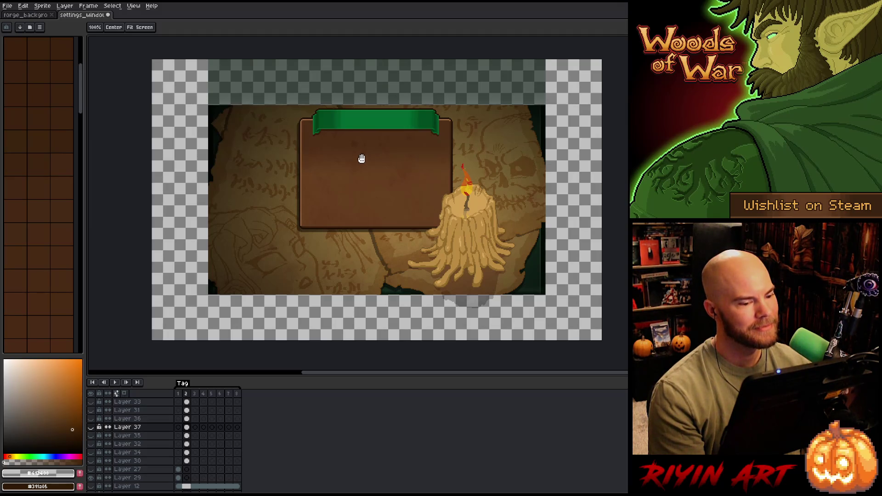
{"action": "scroll", "coordinate": [361, 153], "scroll_direction": "down", "scroll_amount": 1}
{"action": "scroll", "coordinate": [366, 148], "scroll_direction": "up", "scroll_amount": 2}
{"action": "scroll", "coordinate": [374, 173], "scroll_direction": "down", "scroll_amount": 1}
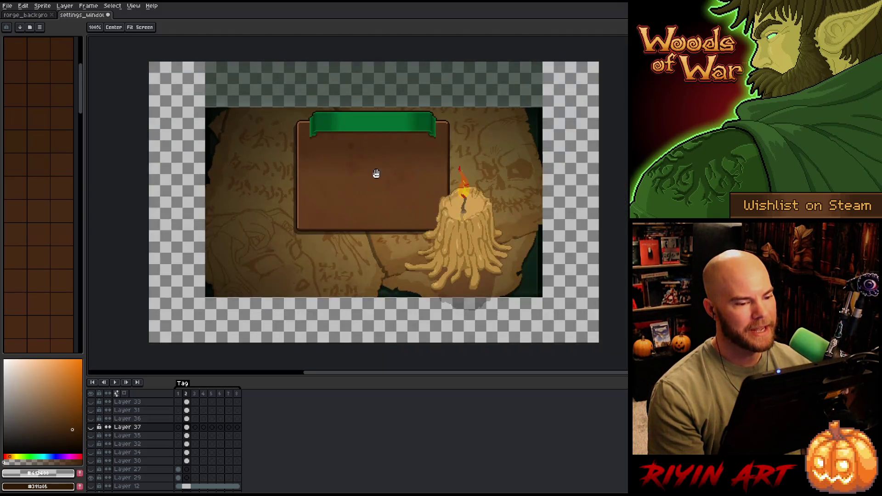
{"action": "scroll", "coordinate": [363, 215], "scroll_direction": "up", "scroll_amount": 2}
{"action": "scroll", "coordinate": [351, 222], "scroll_direction": "down", "scroll_amount": 3}
{"action": "scroll", "coordinate": [309, 272], "scroll_direction": "up", "scroll_amount": 3}
{"action": "scroll", "coordinate": [299, 287], "scroll_direction": "up", "scroll_amount": 3}
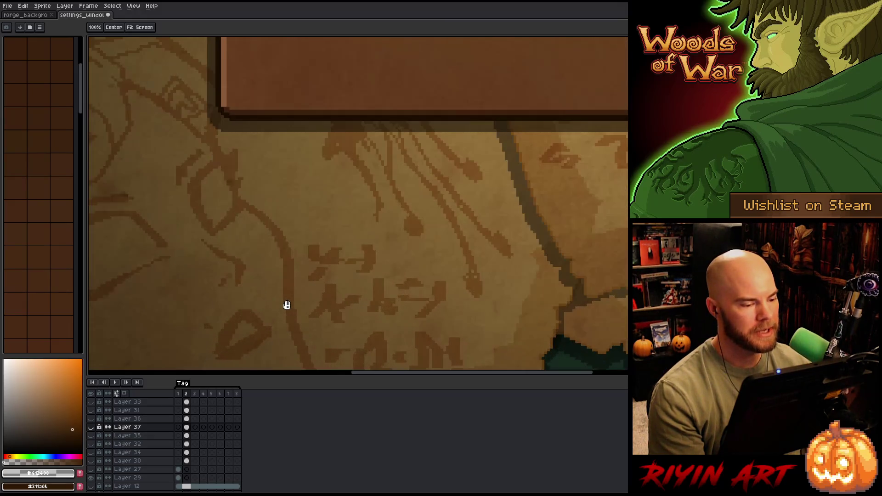
{"action": "scroll", "coordinate": [287, 304], "scroll_direction": "down", "scroll_amount": 2}
{"action": "scroll", "coordinate": [288, 303], "scroll_direction": "down", "scroll_amount": 1}
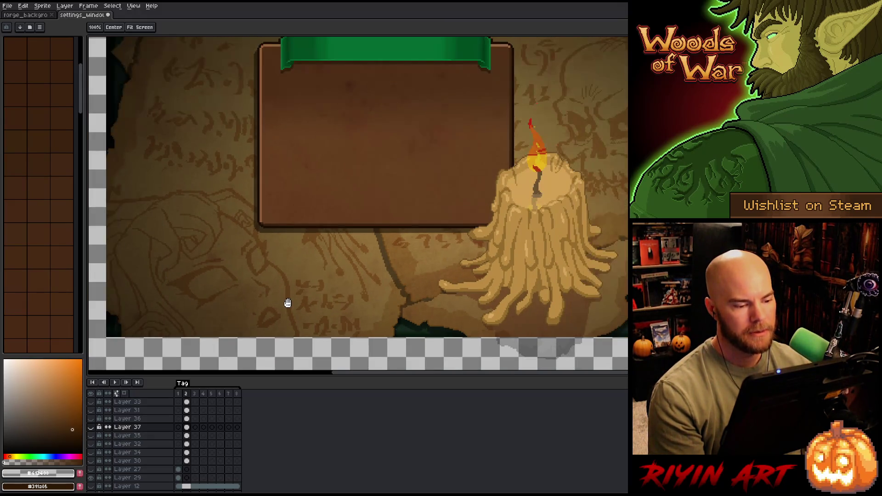
{"action": "scroll", "coordinate": [287, 303], "scroll_direction": "down", "scroll_amount": 1}
{"action": "scroll", "coordinate": [531, 260], "scroll_direction": "up", "scroll_amount": 1}
{"action": "scroll", "coordinate": [528, 257], "scroll_direction": "up", "scroll_amount": 2}
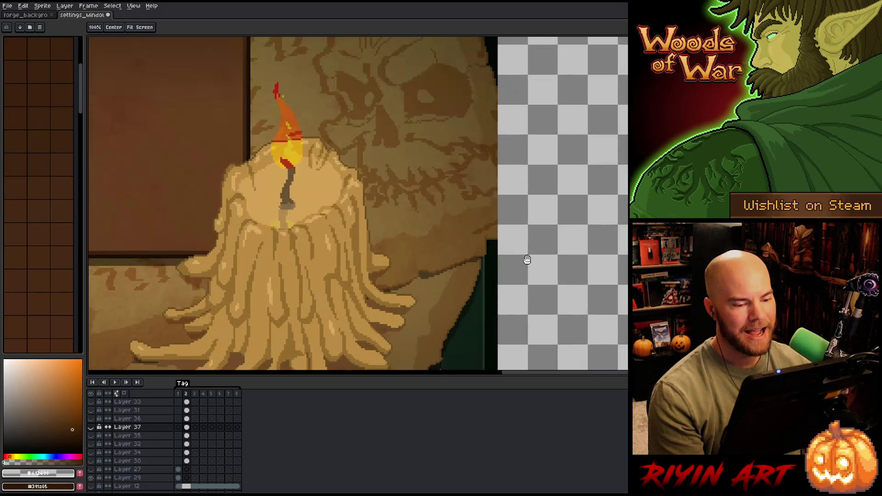
{"action": "scroll", "coordinate": [510, 236], "scroll_direction": "down", "scroll_amount": 3}
{"action": "scroll", "coordinate": [507, 231], "scroll_direction": "up", "scroll_amount": 1}
{"action": "scroll", "coordinate": [493, 233], "scroll_direction": "down", "scroll_amount": 1}
{"action": "left_click_drag", "start_coordinate": [316, 267], "coordinate": [340, 281]}
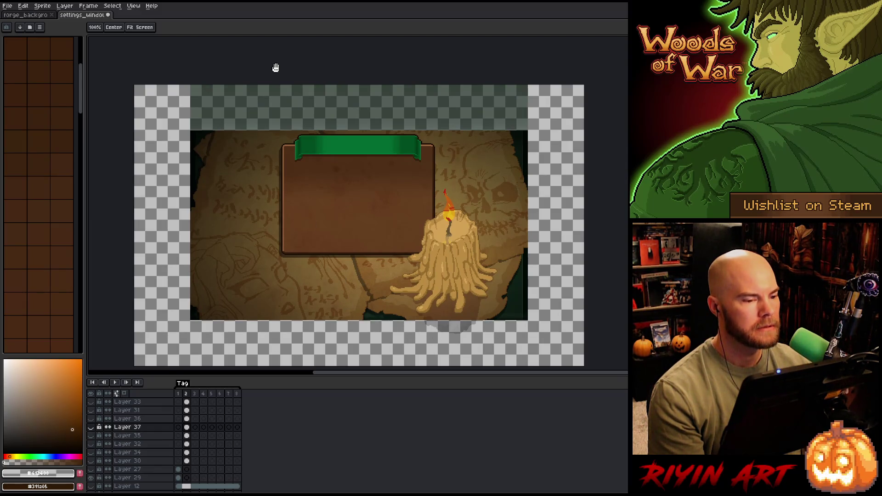
{"action": "left_click", "coordinate": [8, 6]}
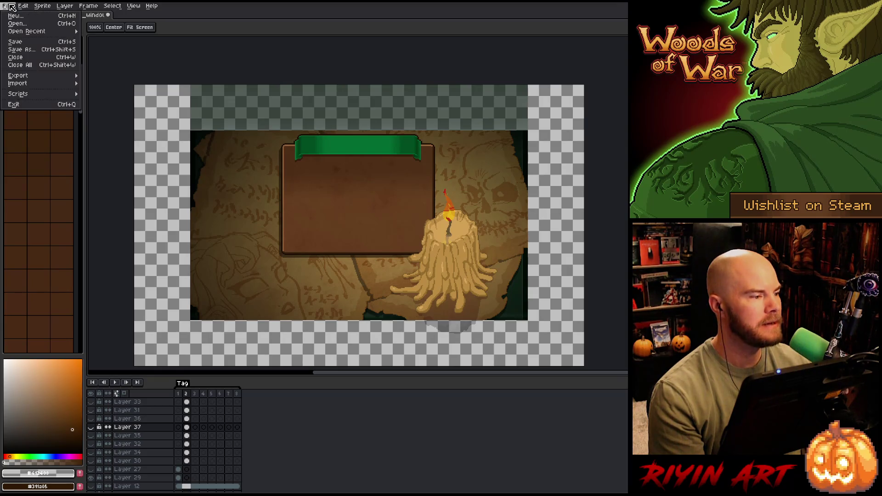
- Save the enlarged window as settings_window_mini_v4.aseprite, then bring the forge_background file back into view
{"action": "left_click", "coordinate": [22, 54]}
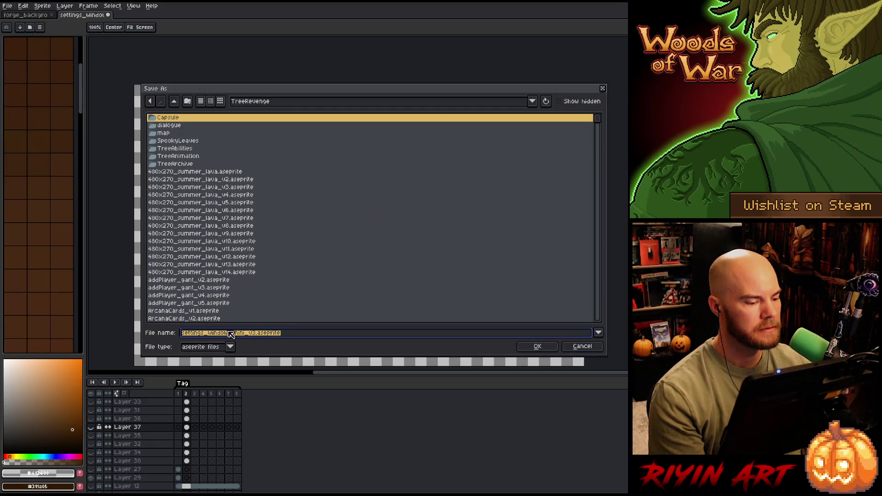
{"action": "left_click", "coordinate": [268, 333]}
{"action": "key", "text": "BackSpace"}
{"action": "key", "text": "BackSpace"}
{"action": "type", "text": "4."}
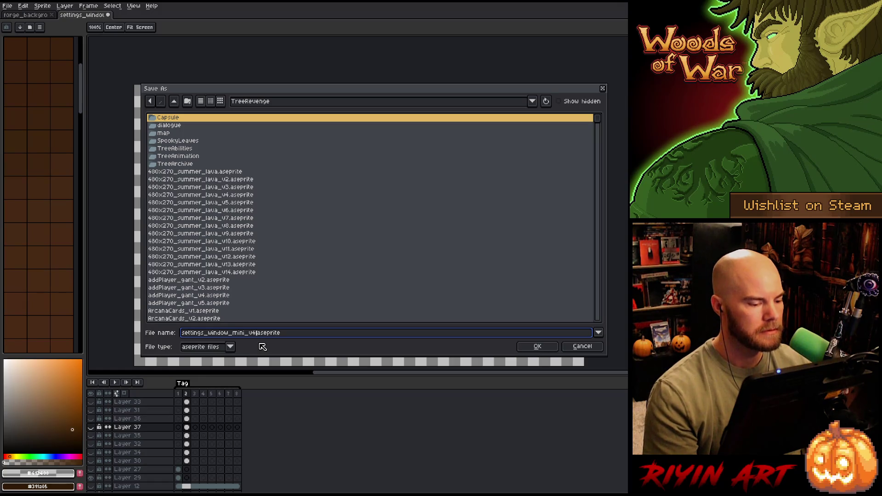
{"action": "left_click", "coordinate": [533, 347]}
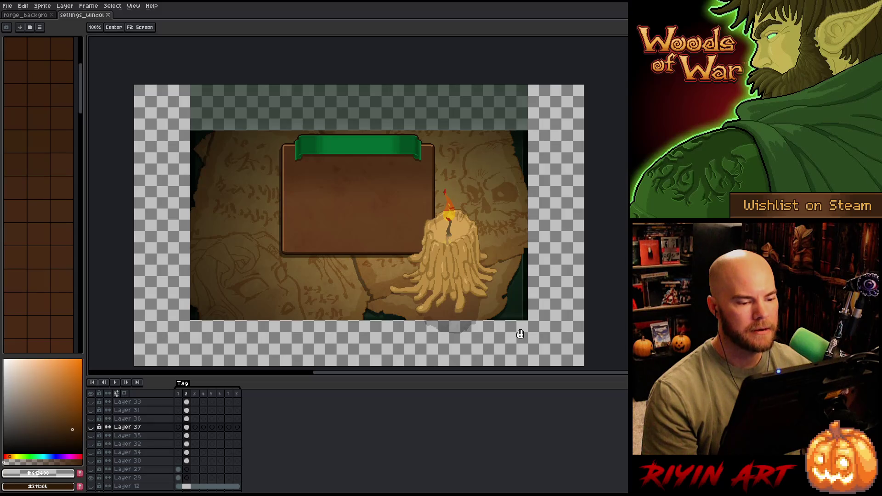
{"action": "left_click_drag", "start_coordinate": [341, 292], "coordinate": [327, 257]}
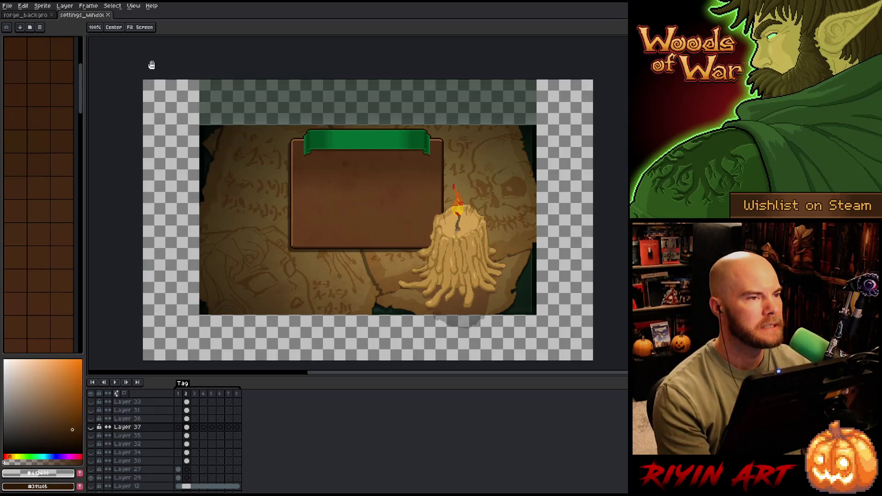
{"action": "left_click", "coordinate": [44, 18]}
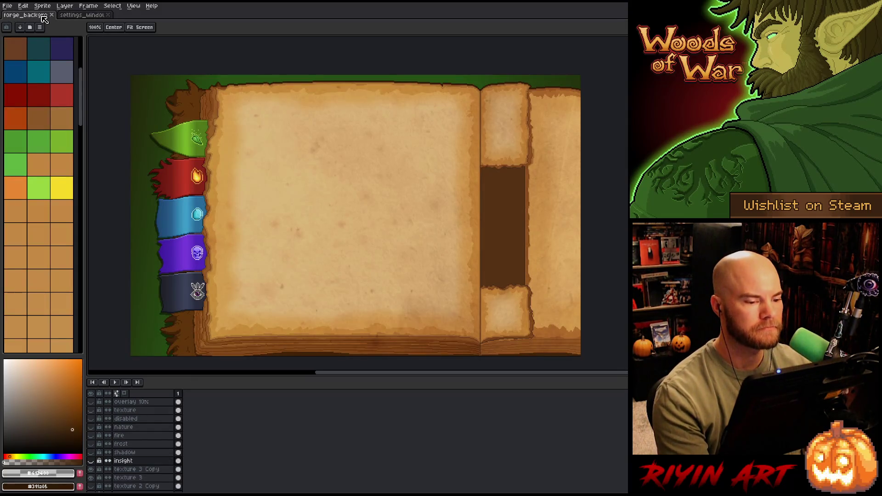